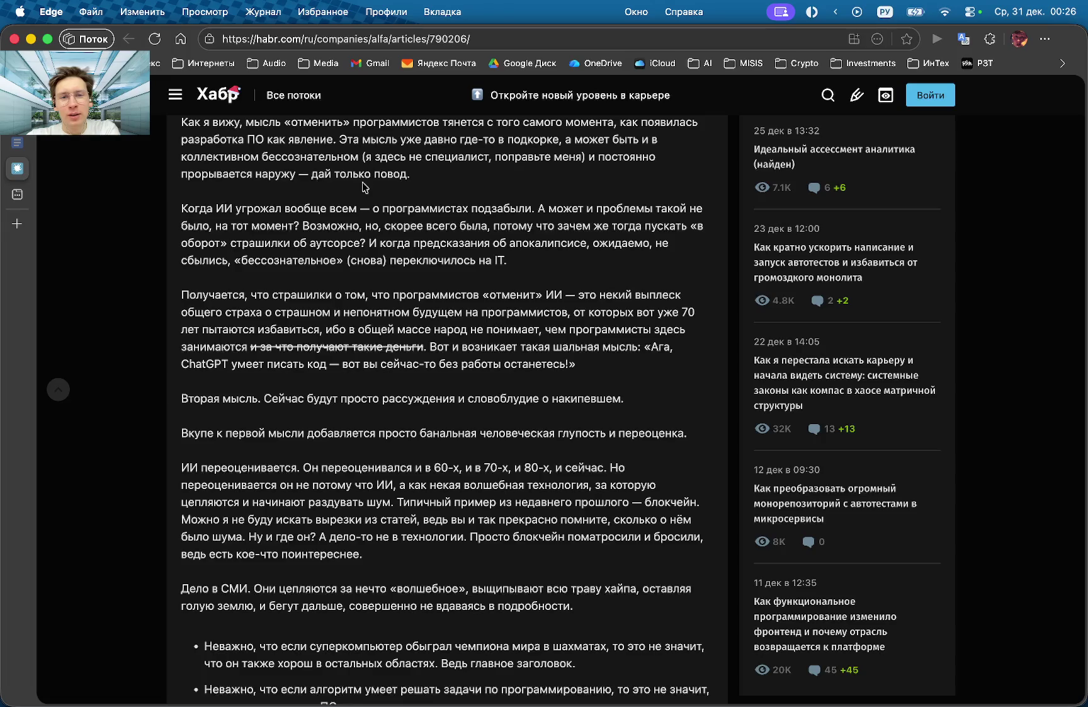
Select the phrase 'Когда ИИ угрожал вообще всем' at the start of the AI-threat paragraph.
{"action": "left_click_drag", "start_coordinate": [182, 208], "coordinate": [296, 223]}
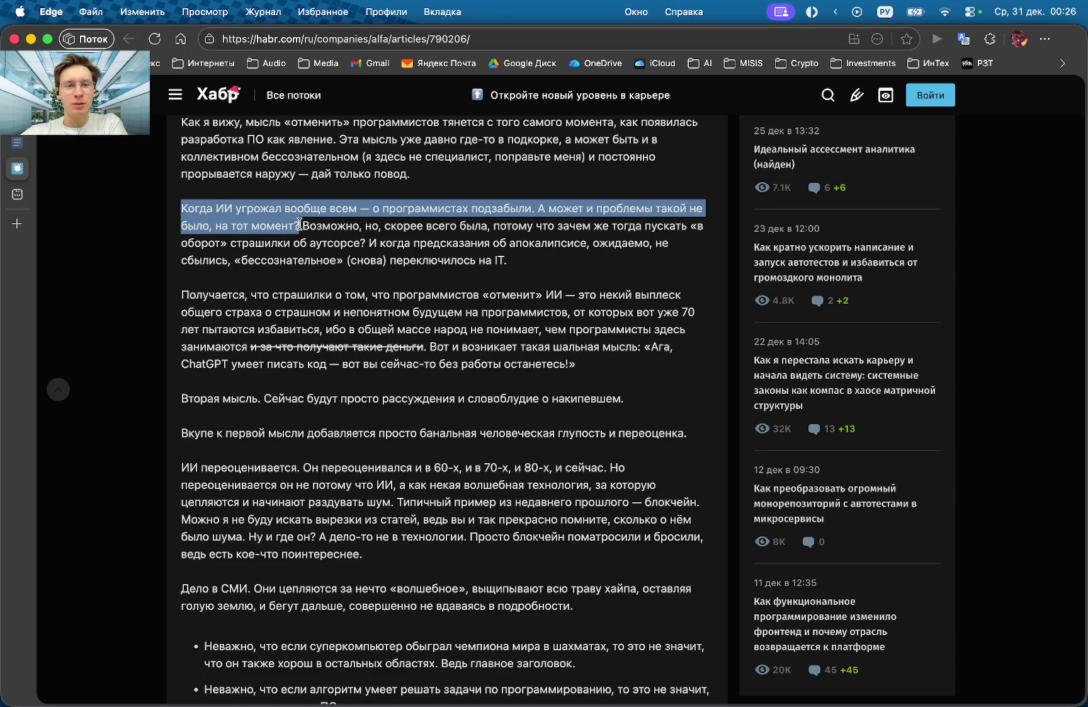
{"action": "left_click_drag", "start_coordinate": [181, 208], "coordinate": [355, 205]}
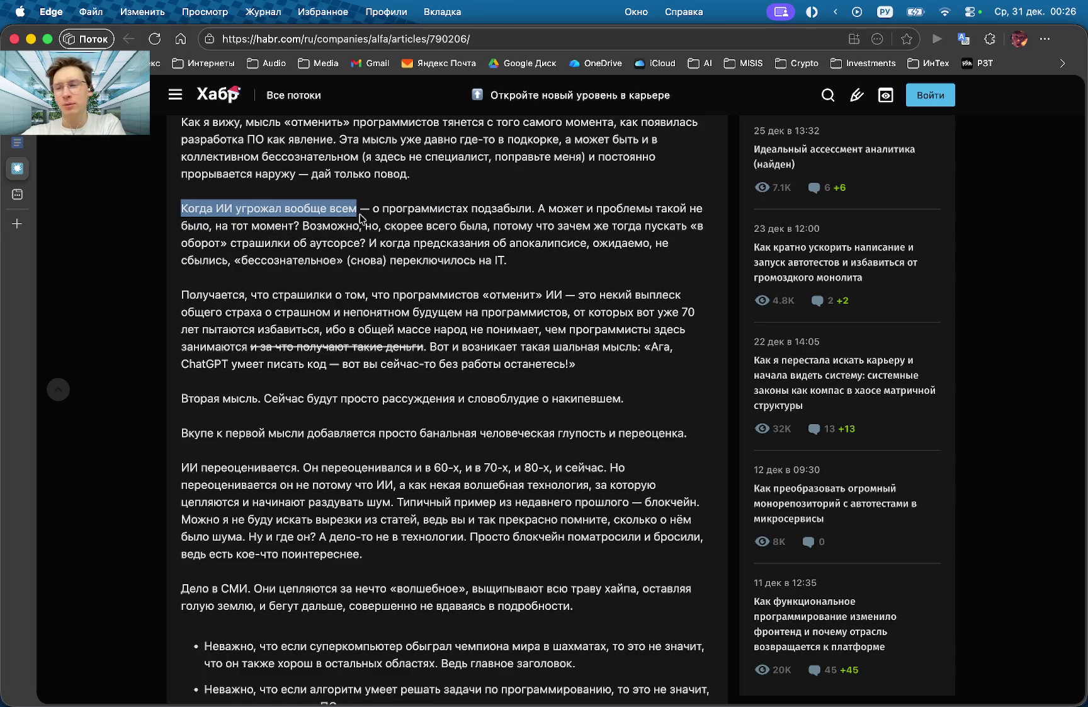
{"action": "left_click", "coordinate": [363, 217]}
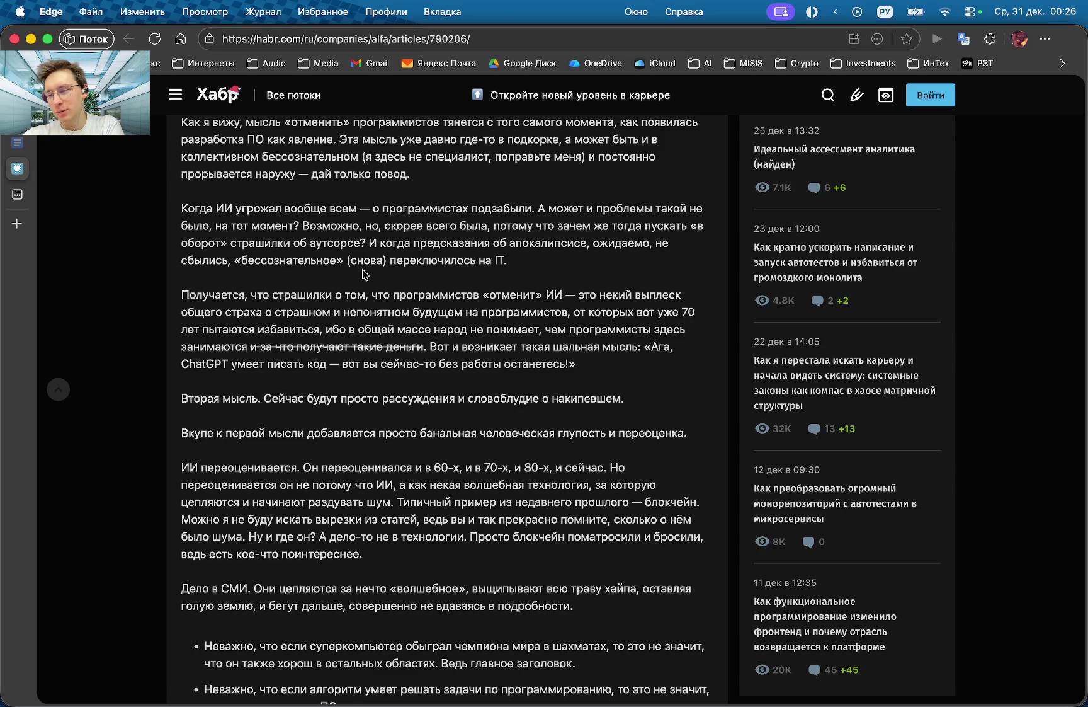
{"action": "scroll", "coordinate": [364, 273], "scroll_direction": "up", "scroll_amount": 10}
{"action": "scroll", "coordinate": [364, 274], "scroll_direction": "down", "scroll_amount": 10}
{"action": "triple_click", "coordinate": [165, 187]}
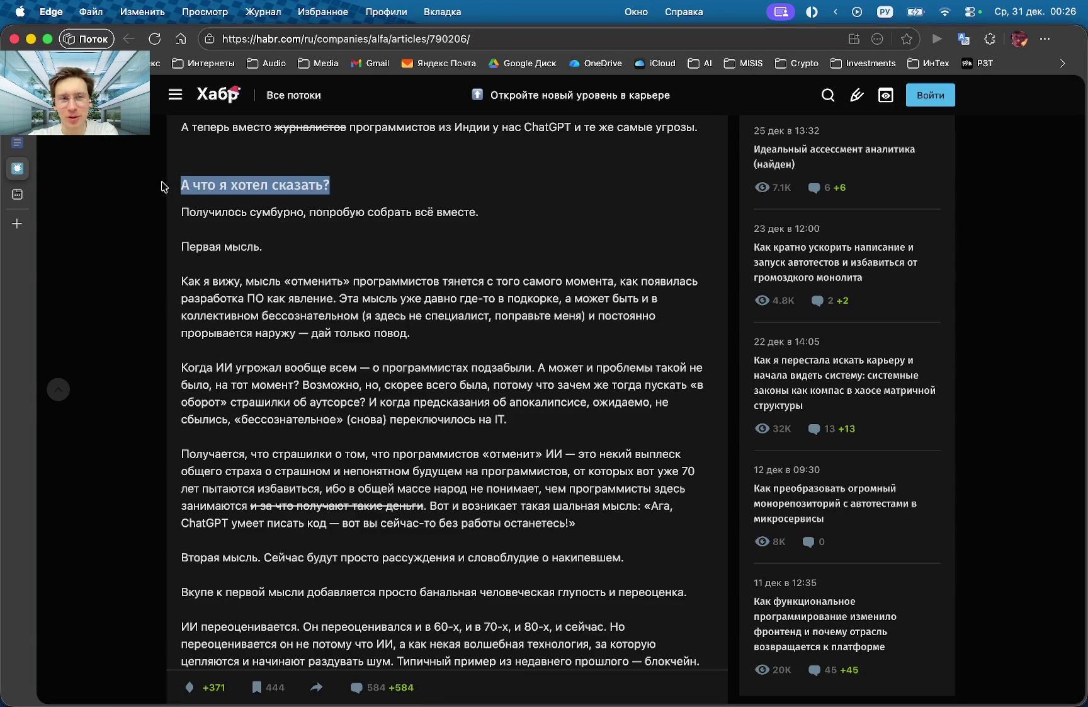
{"action": "left_click", "coordinate": [379, 204]}
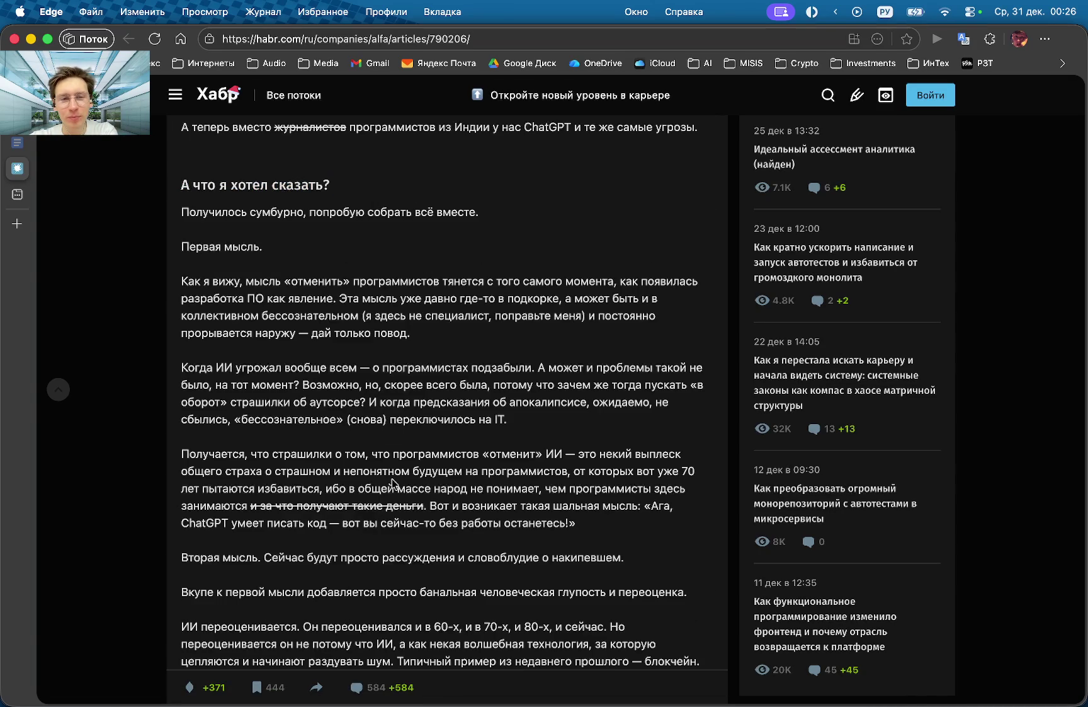
{"action": "left_click_drag", "start_coordinate": [181, 368], "coordinate": [356, 364]}
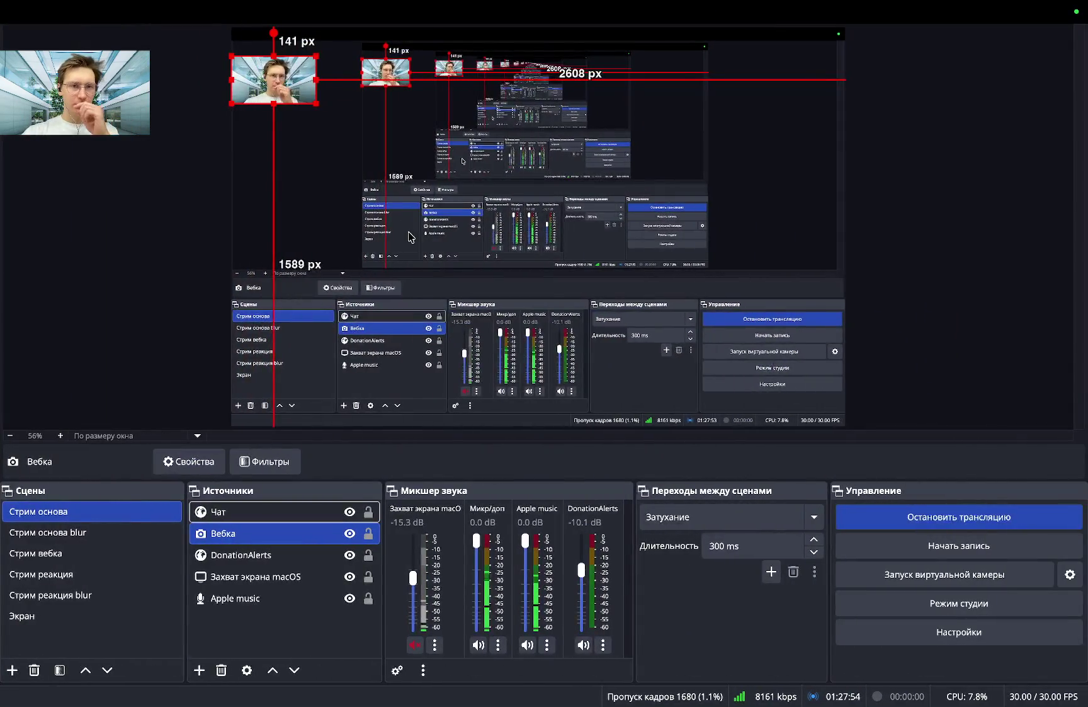
Scroll down, clear the old highlight, and partly select the struck-through phrase.
{"action": "scroll", "coordinate": [391, 332], "scroll_direction": "down", "scroll_amount": 5}
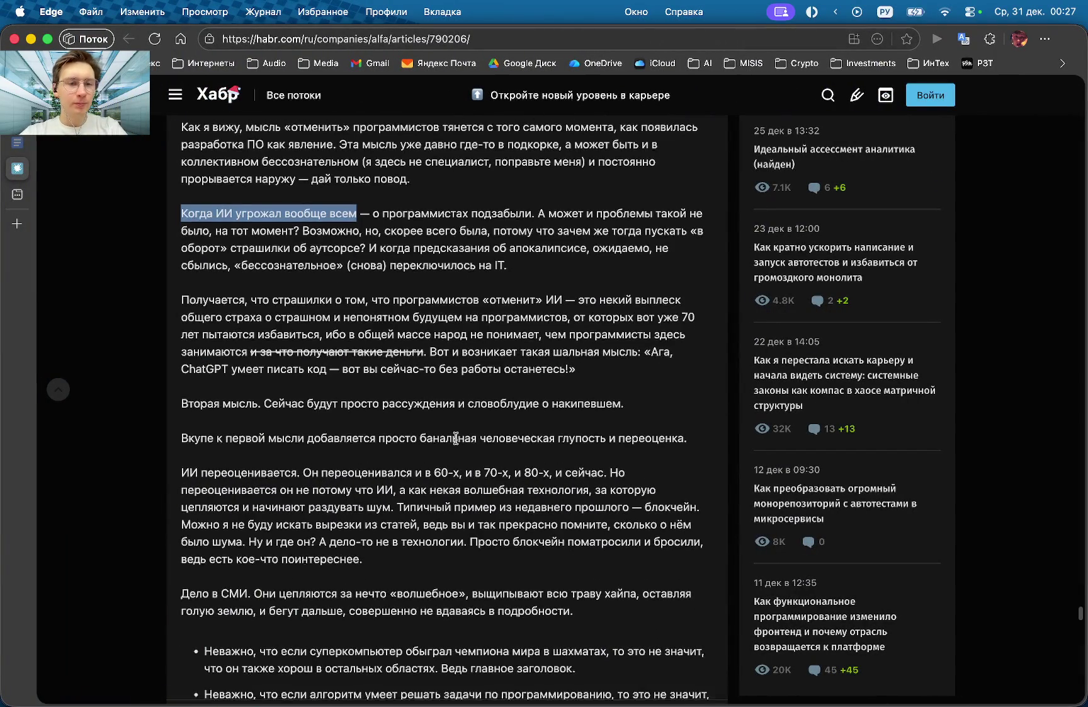
{"action": "scroll", "coordinate": [390, 331], "scroll_direction": "down", "scroll_amount": 1}
{"action": "left_click", "coordinate": [234, 259]}
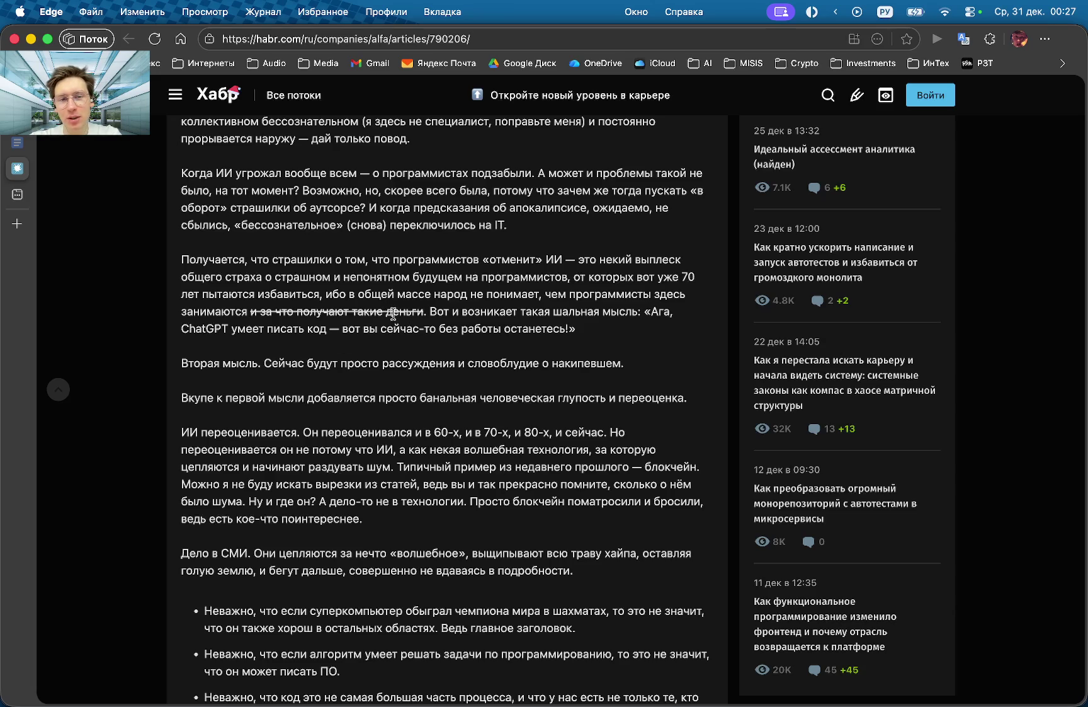
{"action": "mouse_move", "coordinate": [422, 312]}
{"action": "left_mouse_down"}
{"action": "mouse_move", "coordinate": [250, 313]}
{"action": "mouse_move", "coordinate": [261, 313]}
{"action": "left_mouse_up"}
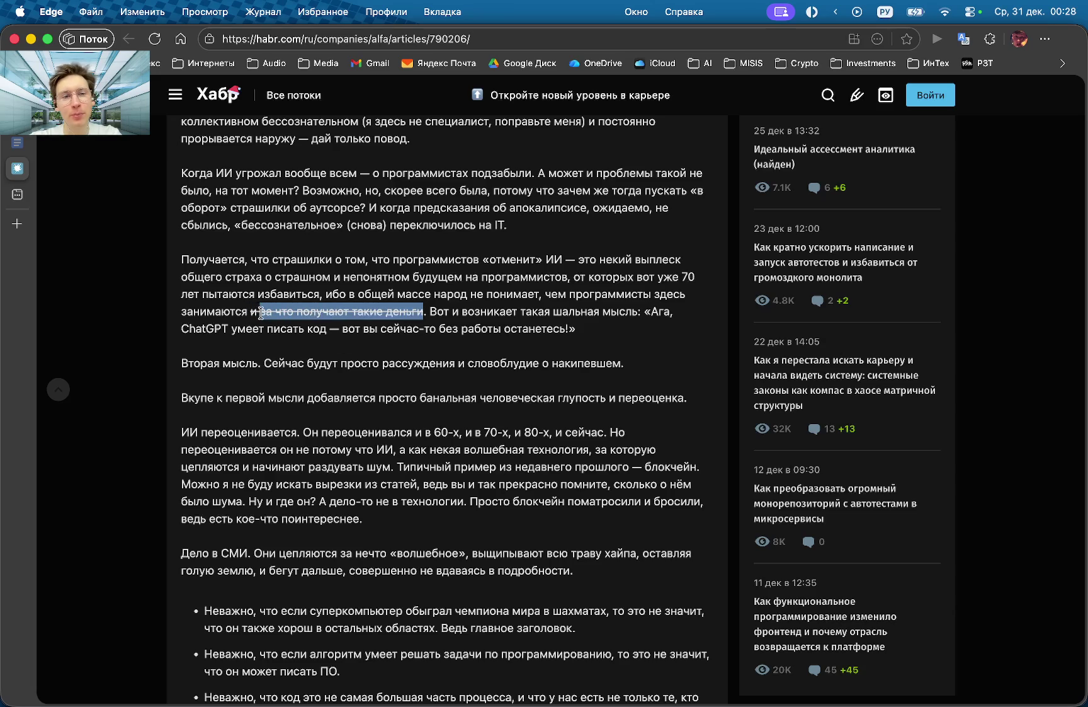
{"action": "left_click", "coordinate": [333, 300]}
Select the whole struck-through 'за что получают такие деньги' and open a new tab.
{"action": "left_click_drag", "start_coordinate": [421, 311], "coordinate": [257, 313]}
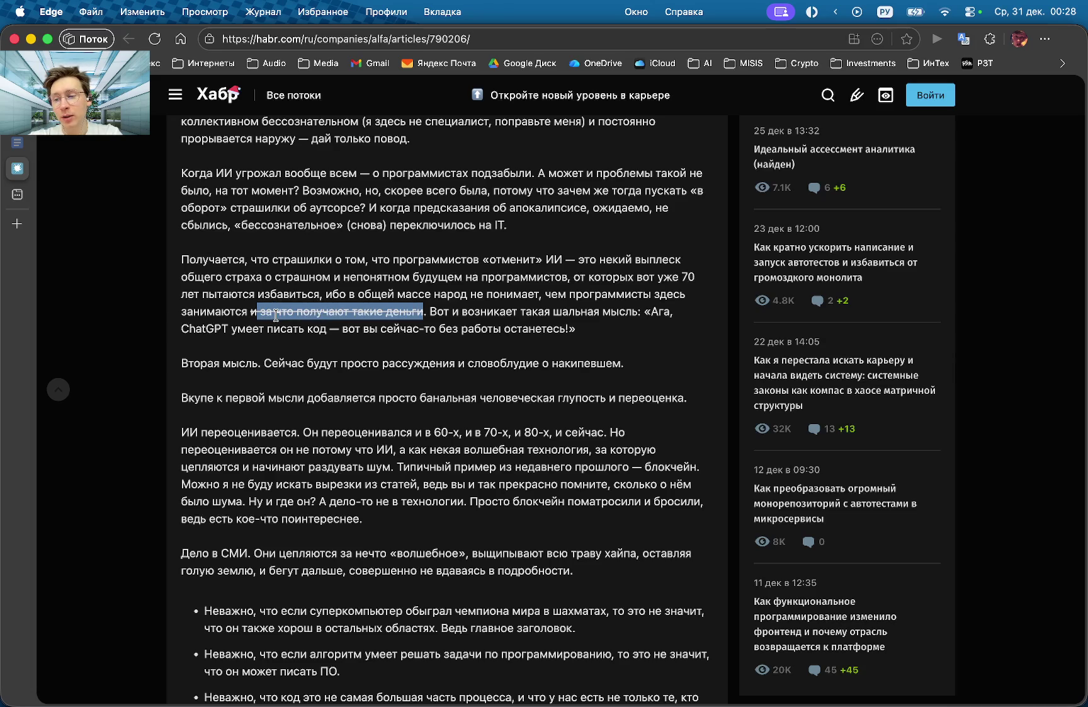
{"action": "left_click", "coordinate": [276, 314]}
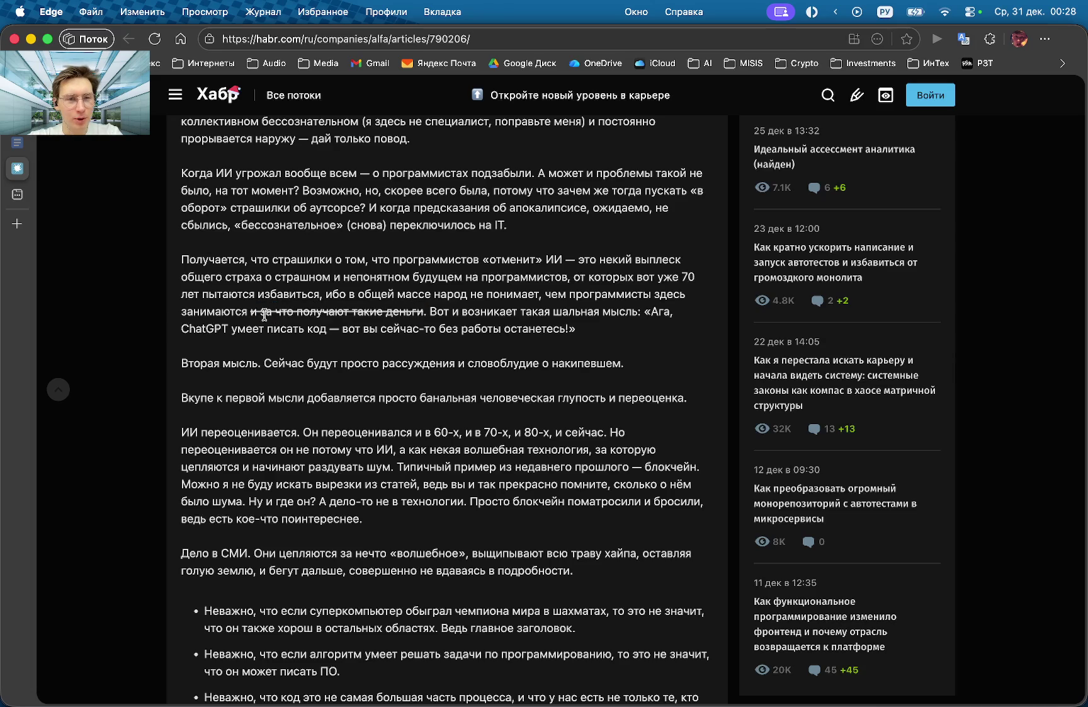
{"action": "left_click_drag", "start_coordinate": [258, 311], "coordinate": [423, 312]}
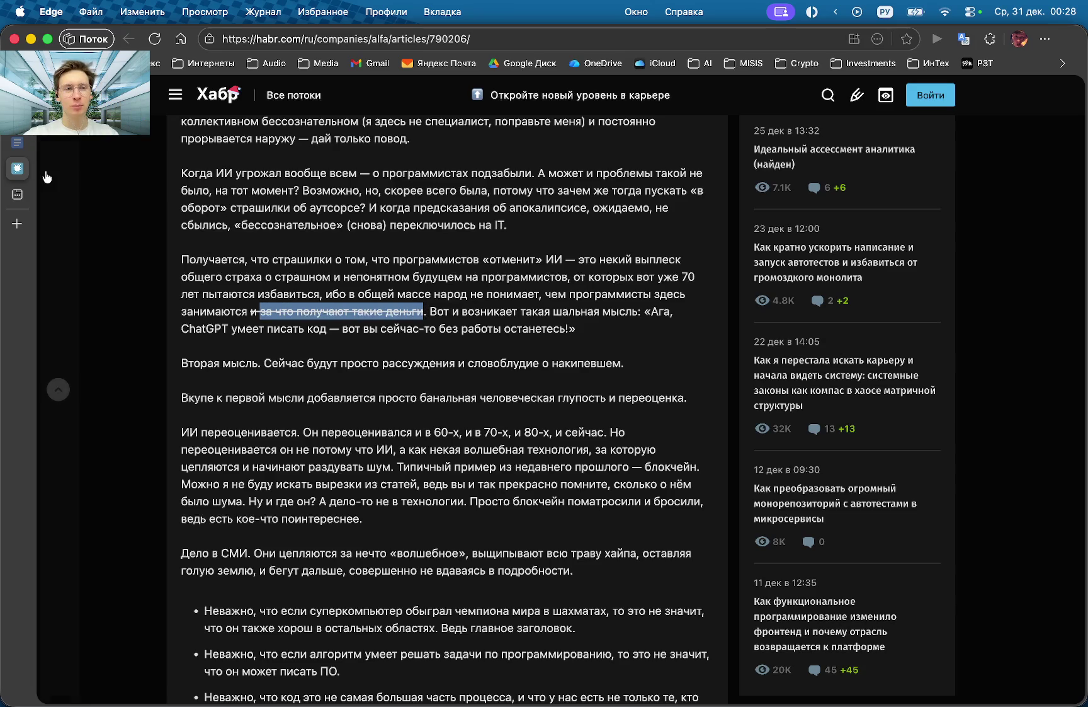
{"action": "left_click", "coordinate": [17, 195]}
{"action": "type", "text": "Чит"}
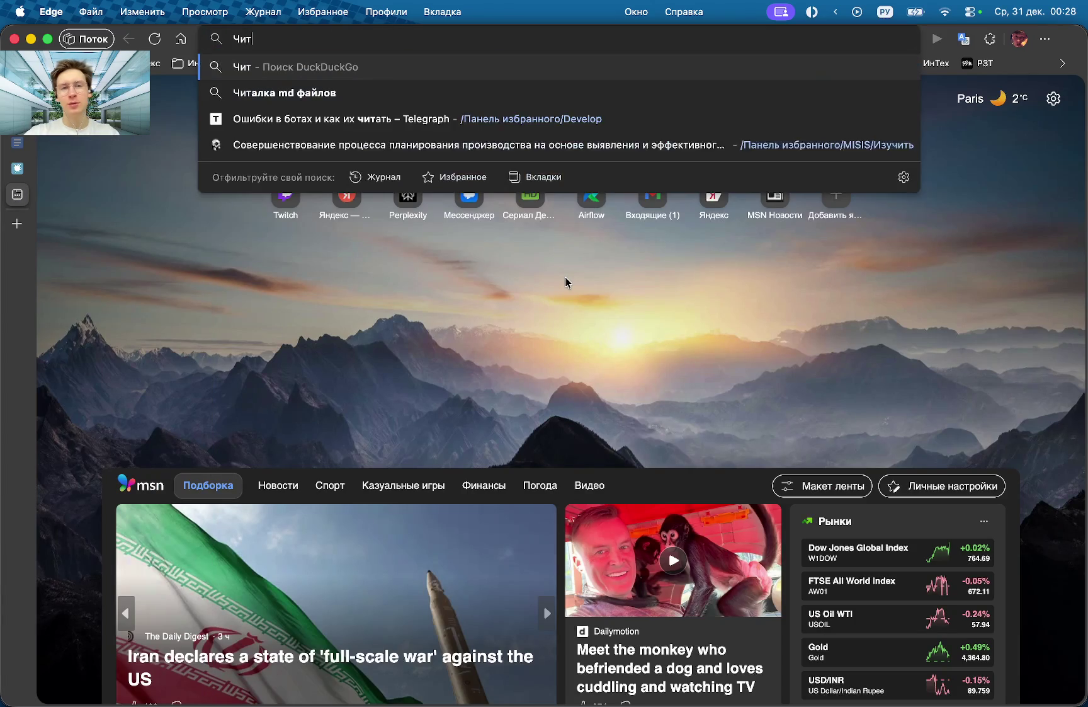
{"action": "key", "text": "BackSpace"}
{"action": "type", "text": "стый код"}
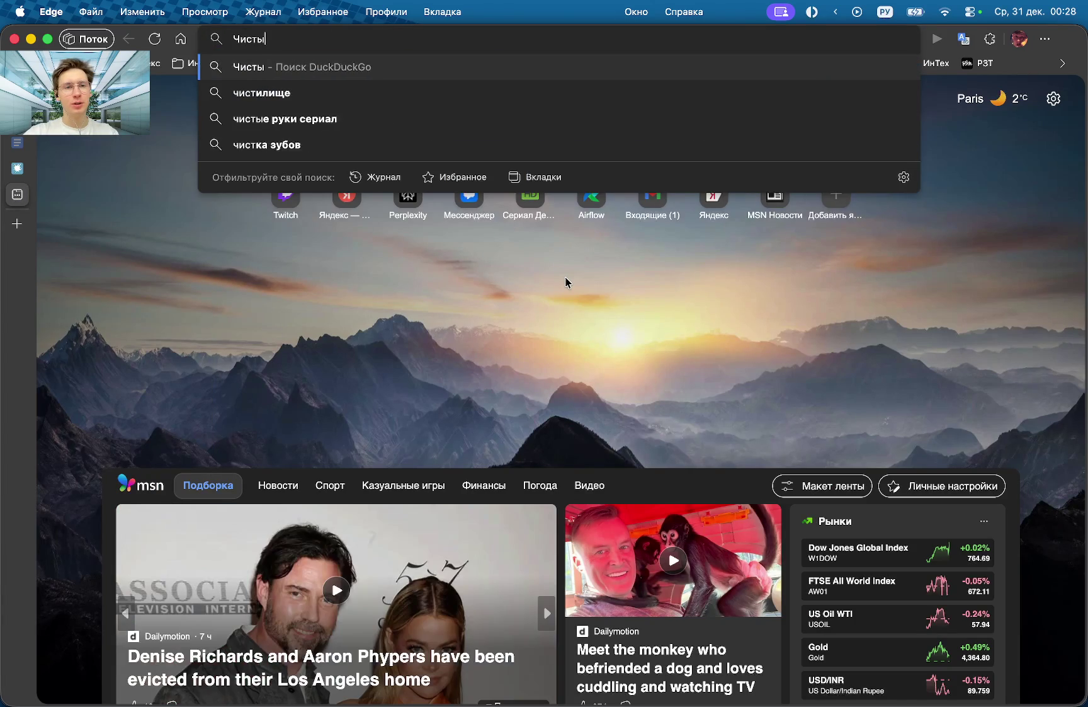
{"action": "key", "text": "Return"}
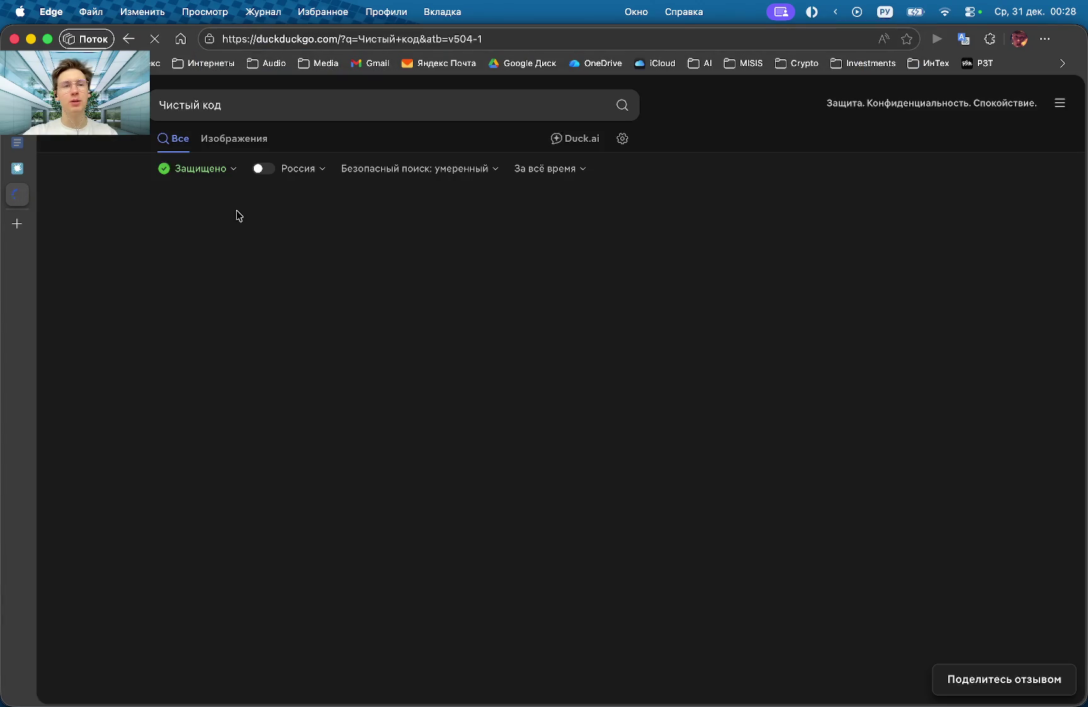
{"action": "left_click", "coordinate": [237, 135]}
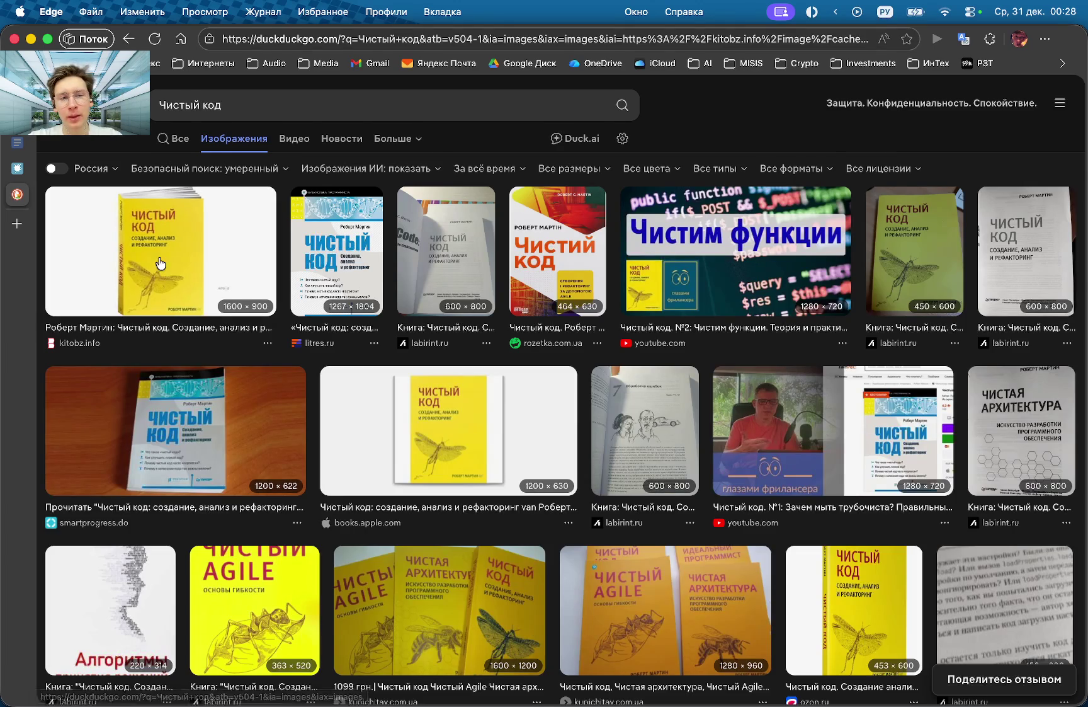
{"action": "left_click", "coordinate": [240, 252]}
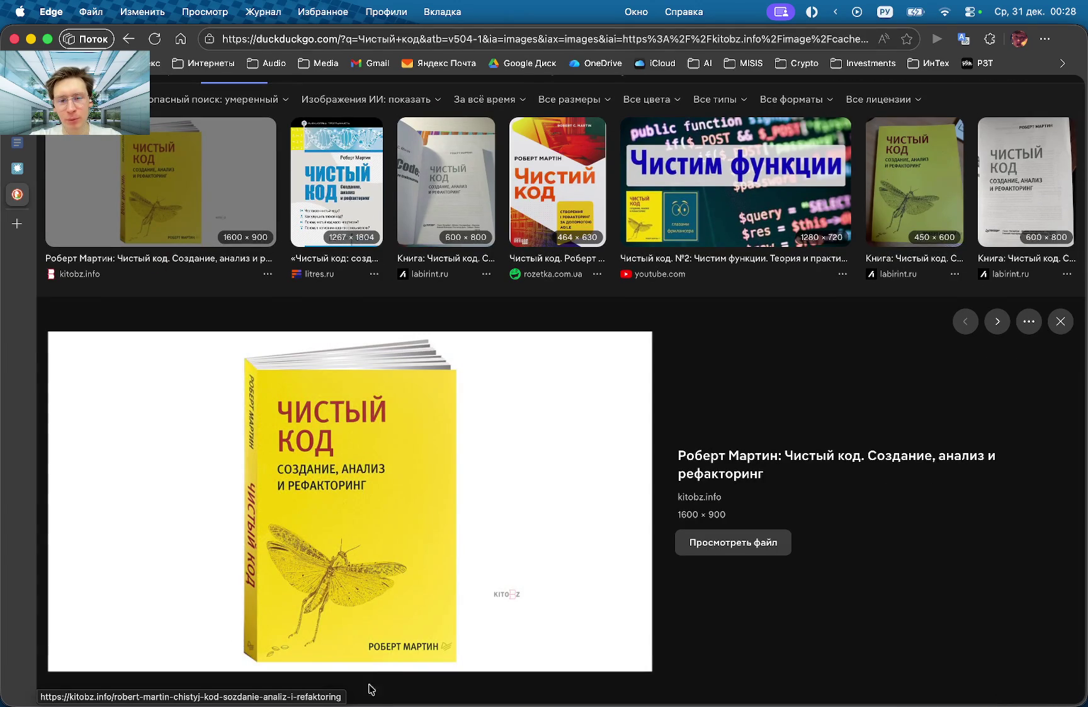
{"action": "left_click", "coordinate": [1060, 321]}
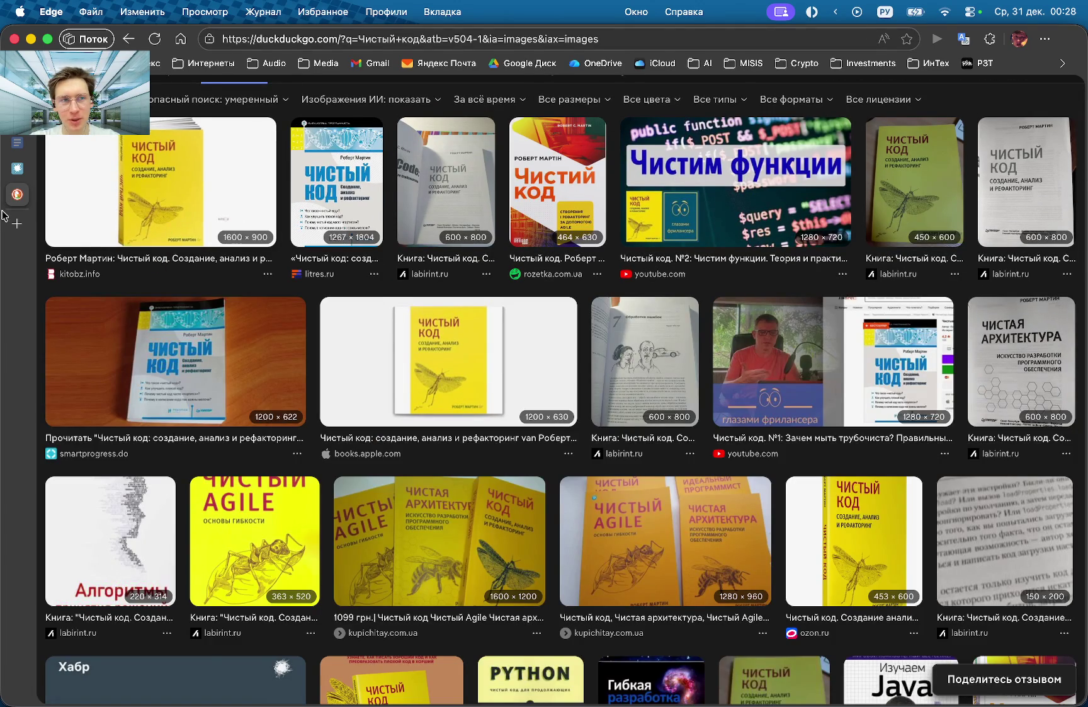
{"action": "key", "text": "super+w"}
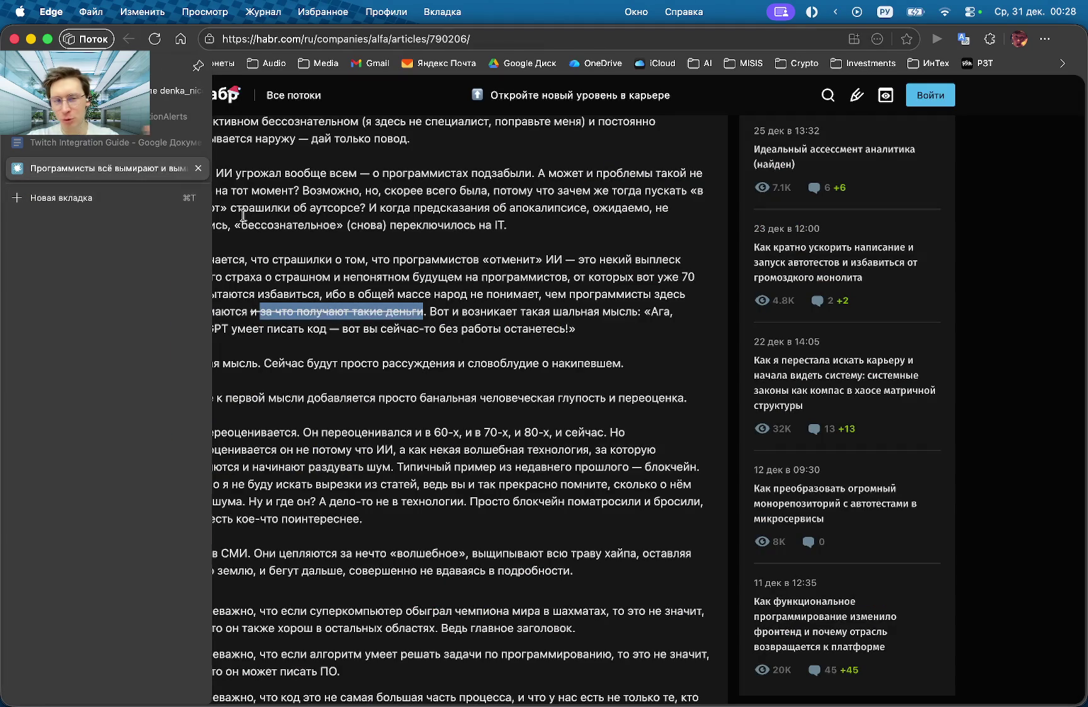
Clear the old highlight and reselect the struck-through 'и за что получают такие деньги'.
{"action": "left_click", "coordinate": [434, 342]}
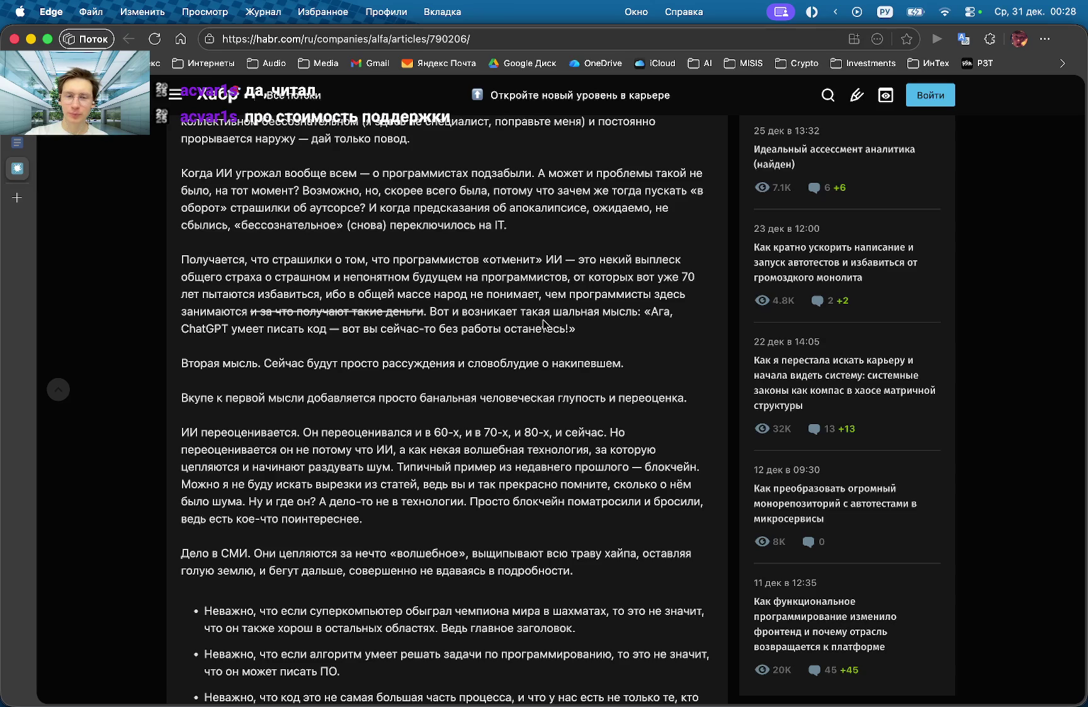
{"action": "left_click_drag", "start_coordinate": [250, 310], "coordinate": [424, 313]}
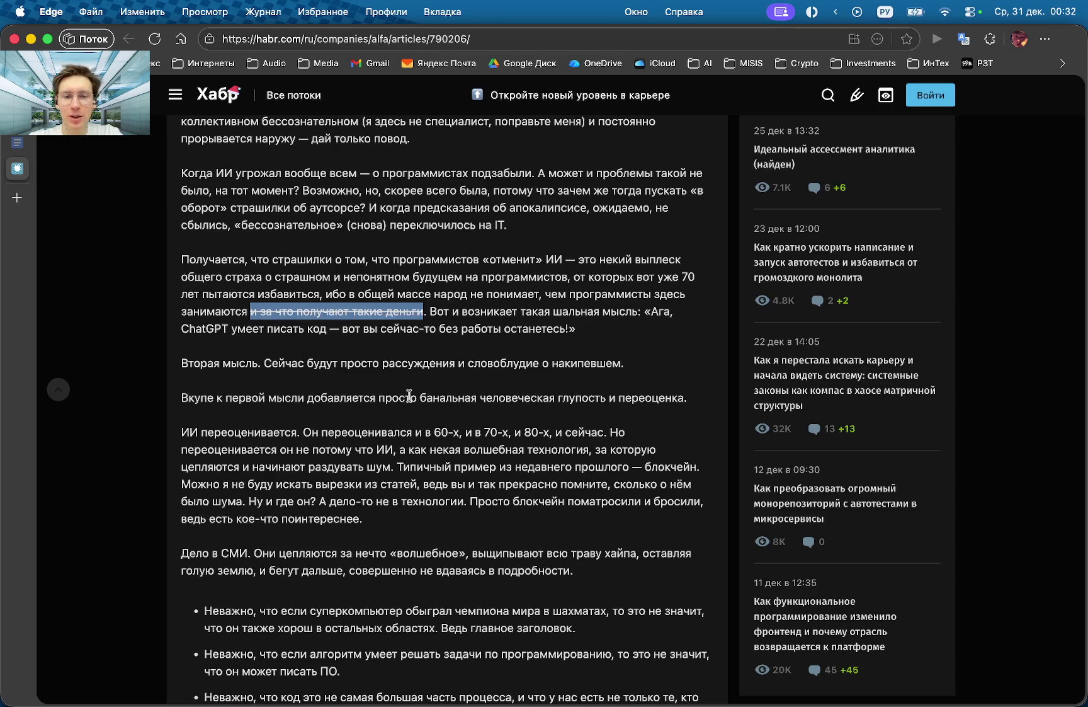
{"action": "left_click_drag", "start_coordinate": [692, 401], "coordinate": [189, 402]}
{"action": "left_click", "coordinate": [207, 417]}
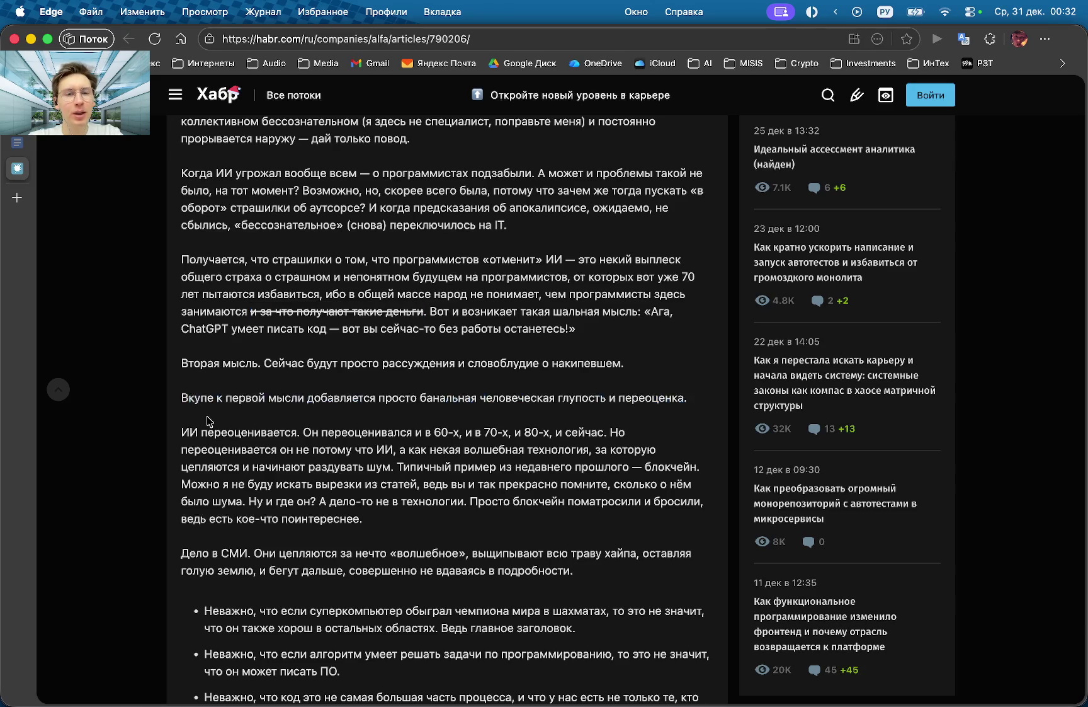
{"action": "scroll", "coordinate": [207, 416], "scroll_direction": "down", "scroll_amount": 4}
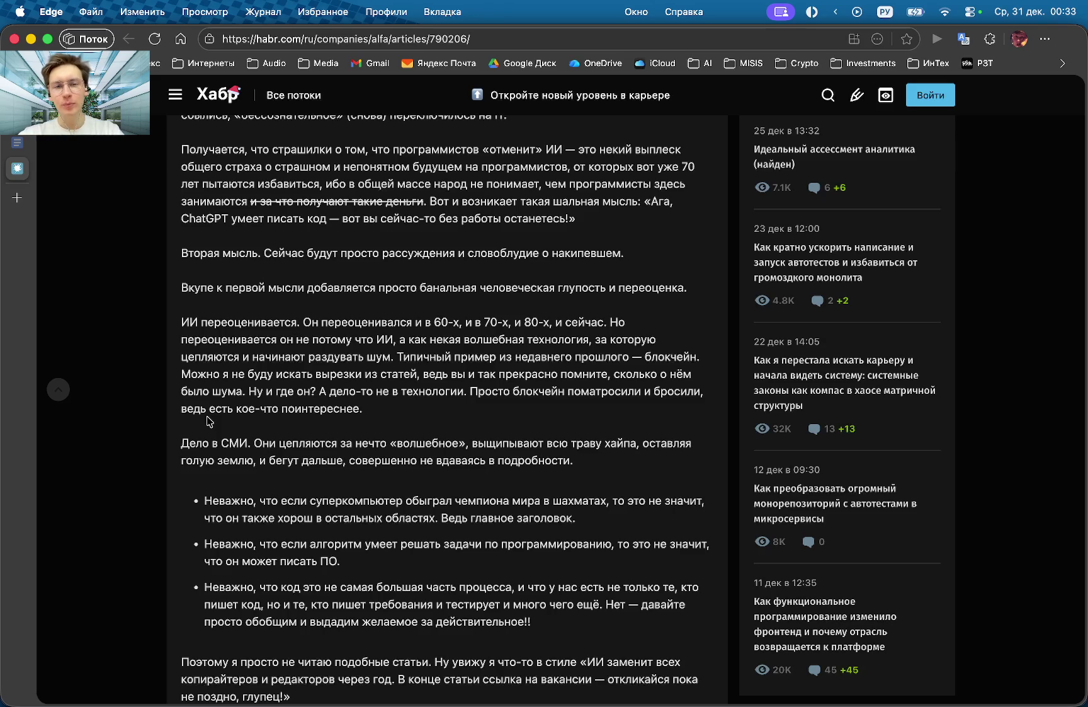
Highlight the 'ИИ переоценивается' paragraph, then open a new tab beside the Habr article.
{"action": "left_click_drag", "start_coordinate": [377, 397], "coordinate": [159, 333]}
{"action": "left_click", "coordinate": [365, 382]}
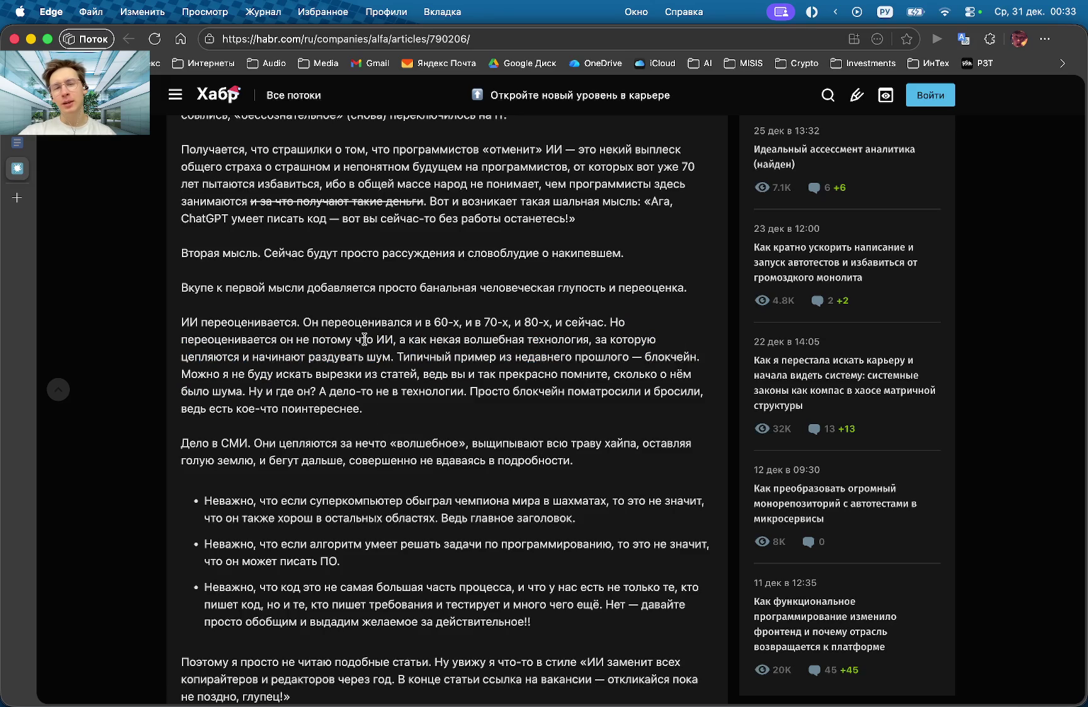
{"action": "double_click", "coordinate": [384, 339]}
{"action": "left_click", "coordinate": [391, 374]}
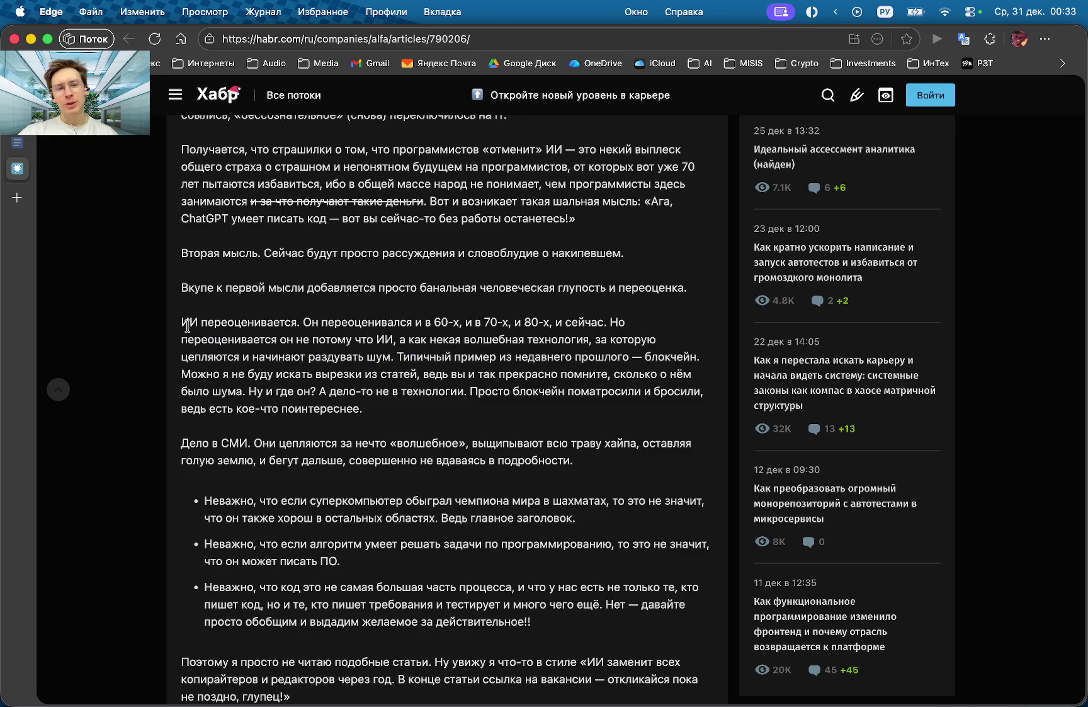
{"action": "left_click_drag", "start_coordinate": [182, 322], "coordinate": [369, 411]}
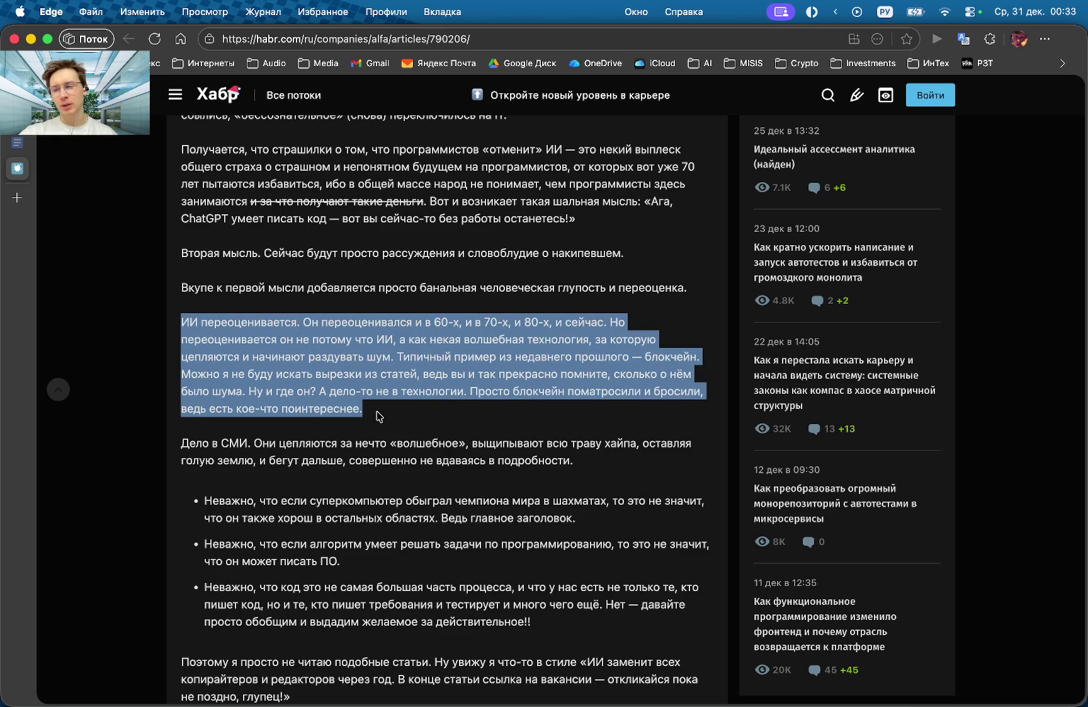
{"action": "left_click", "coordinate": [378, 416]}
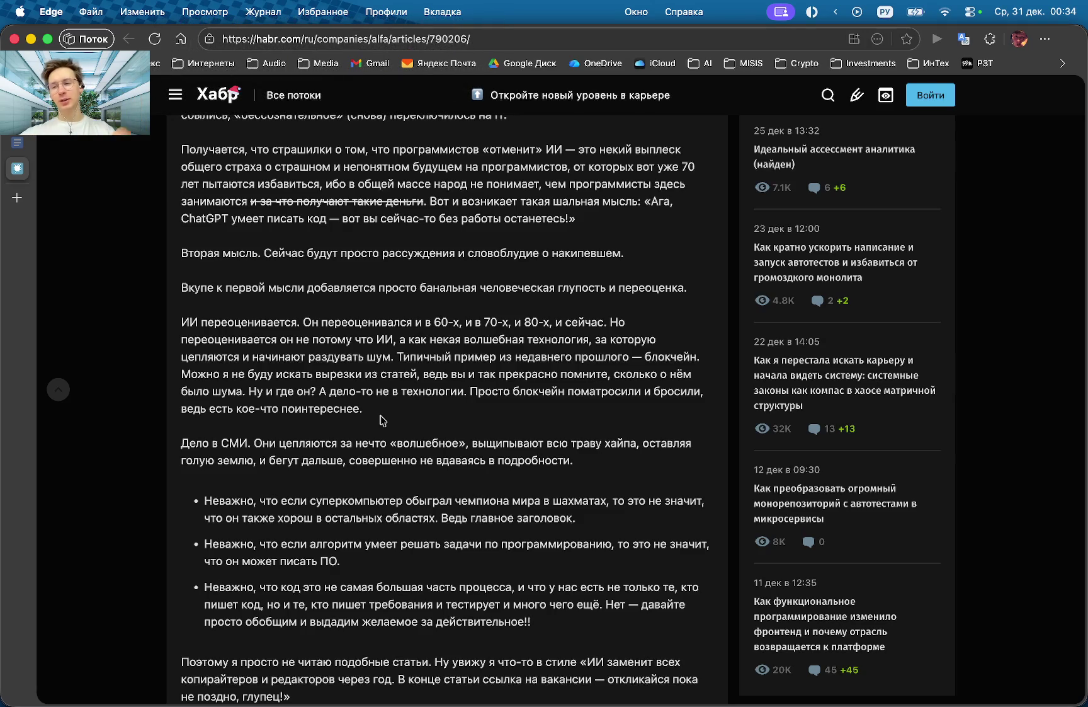
{"action": "left_click", "coordinate": [19, 197]}
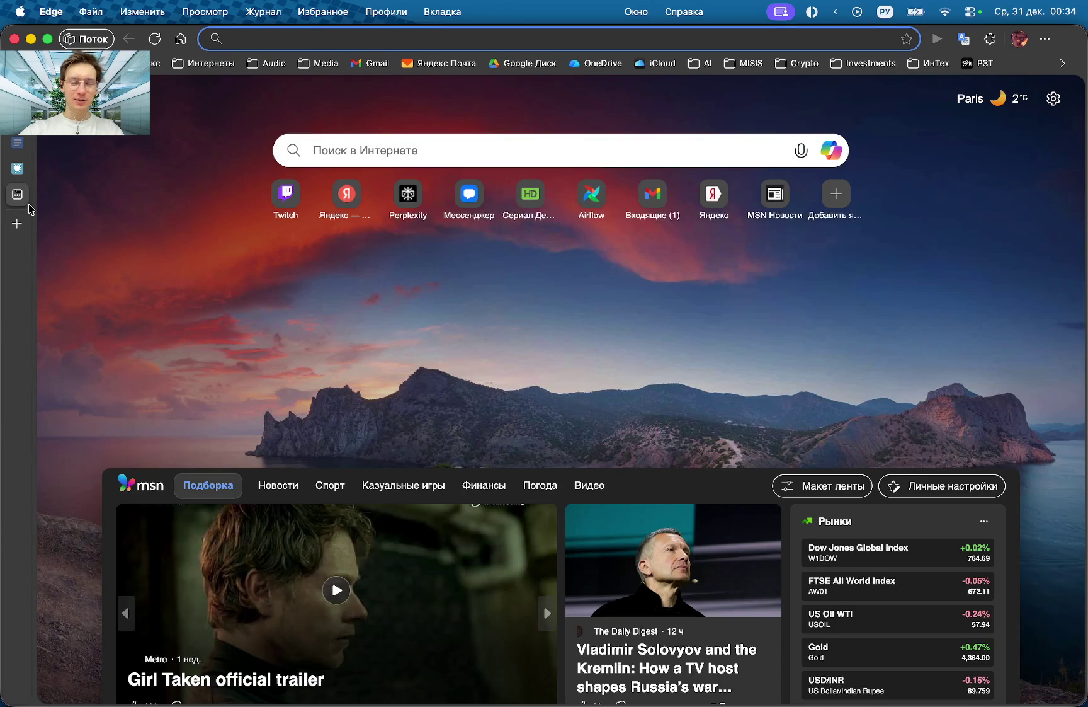
Search DuckDuckGo for 'Форттрон' and open the 'Фортран — Википедия' result.
{"action": "type", "text": "Форттрон"}
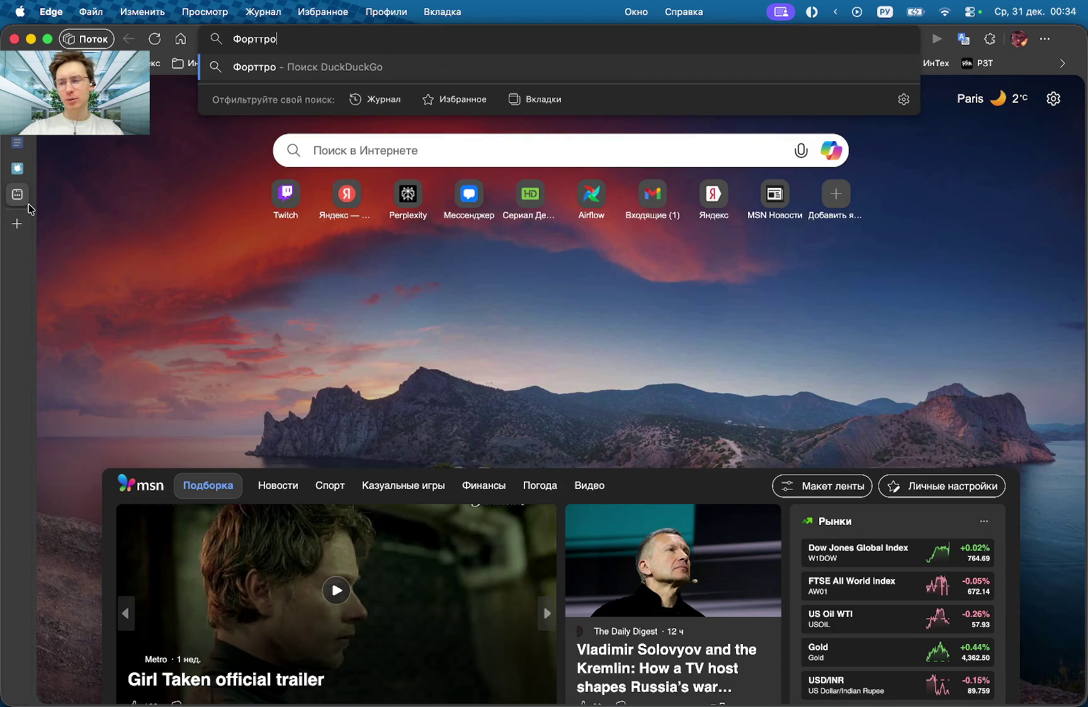
{"action": "key", "text": "Return"}
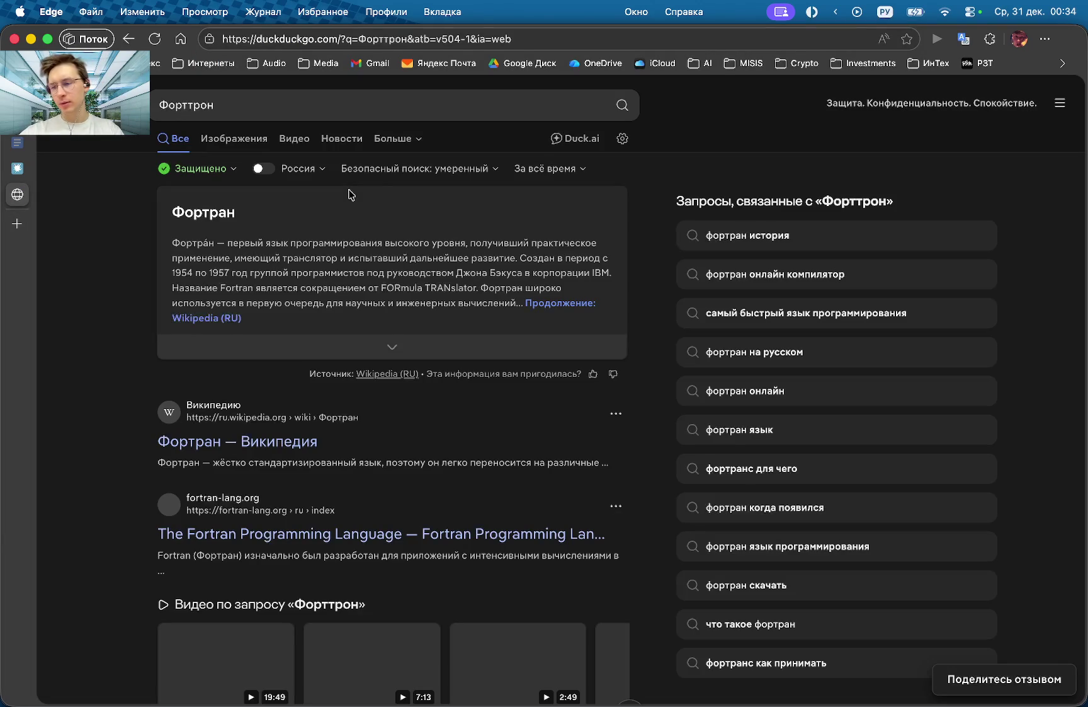
{"action": "left_click", "coordinate": [242, 120]}
{"action": "left_click", "coordinate": [431, 236]}
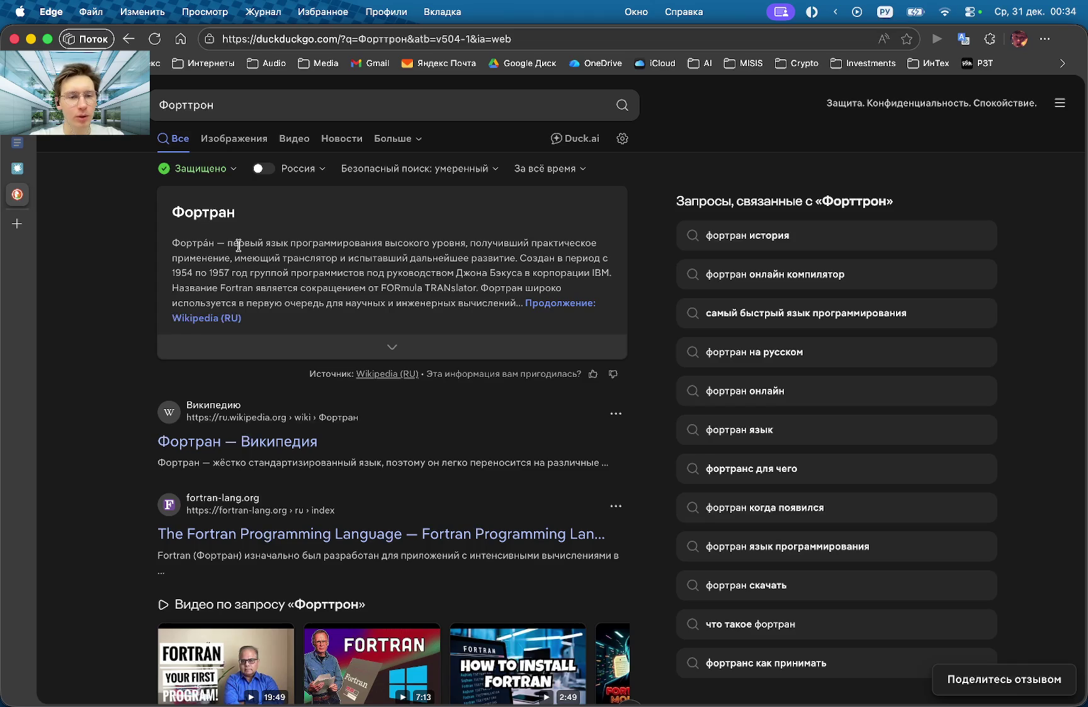
{"action": "scroll", "coordinate": [297, 412], "scroll_direction": "down", "scroll_amount": 5}
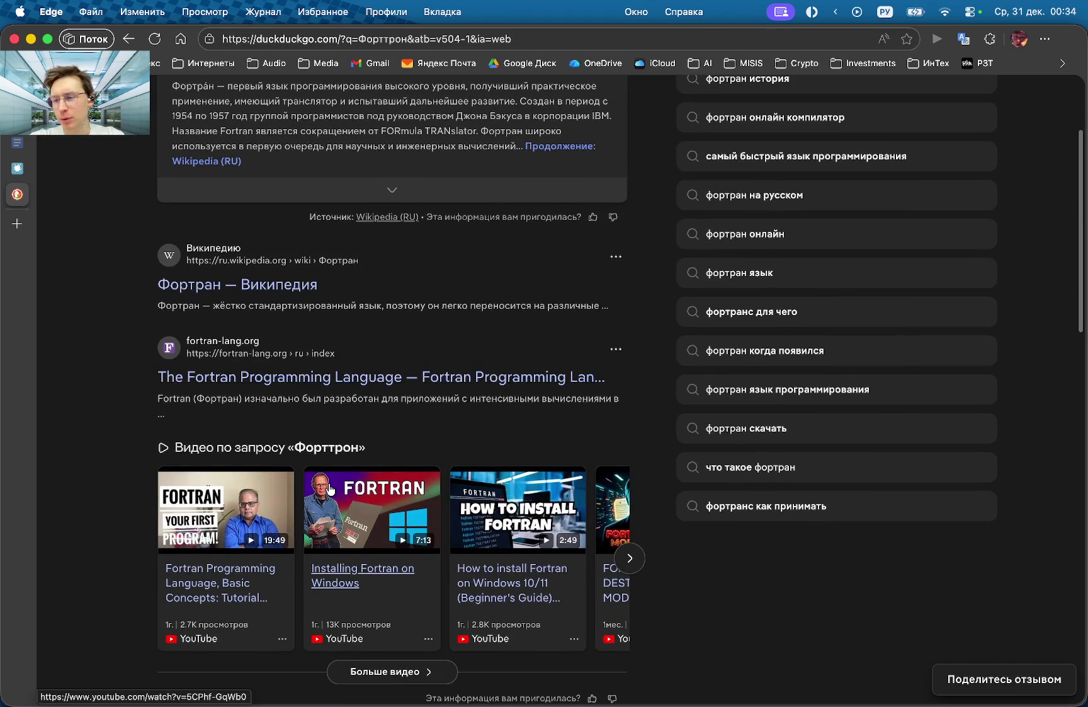
{"action": "scroll", "coordinate": [331, 489], "scroll_direction": "down", "scroll_amount": 4}
{"action": "scroll", "coordinate": [274, 361], "scroll_direction": "up", "scroll_amount": 6}
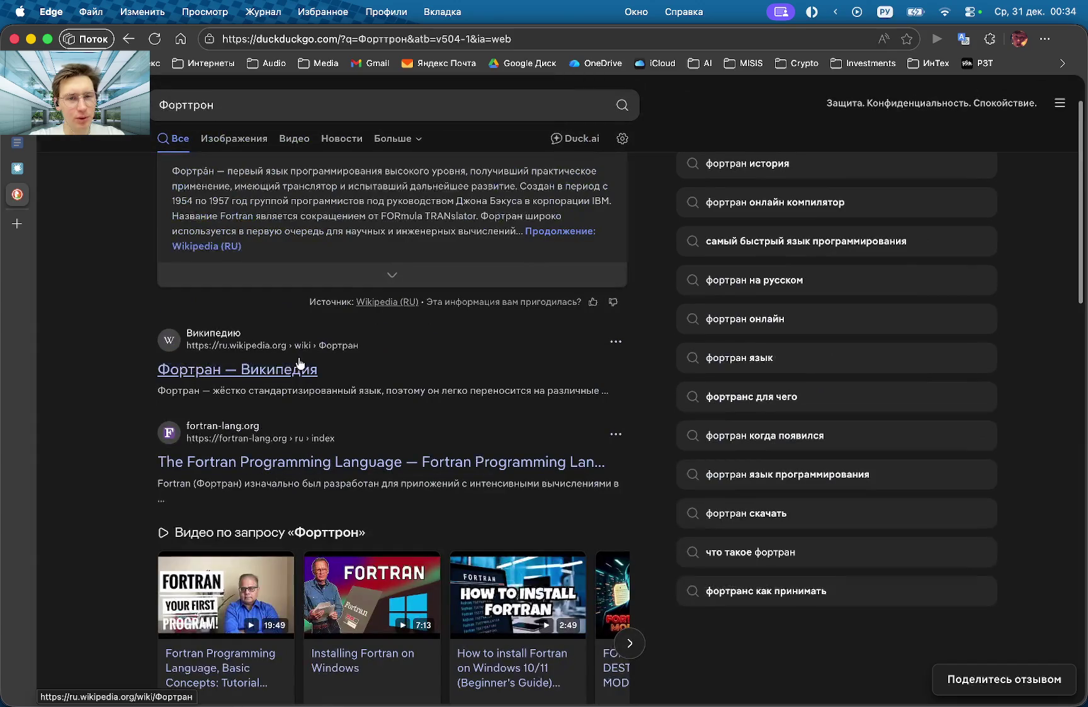
{"action": "left_click", "coordinate": [268, 367]}
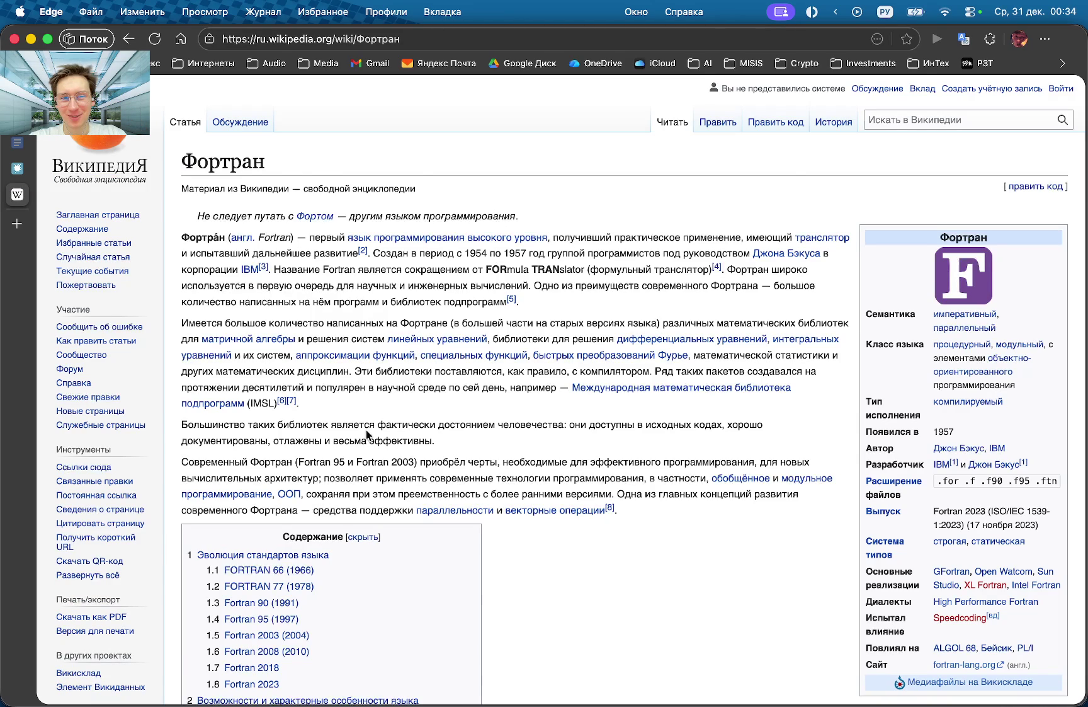
Skim the Wikipedia Фортран page, then close its tab to return to Habr.
{"action": "scroll", "coordinate": [312, 415], "scroll_direction": "down", "scroll_amount": 10}
{"action": "scroll", "coordinate": [312, 416], "scroll_direction": "up", "scroll_amount": 10}
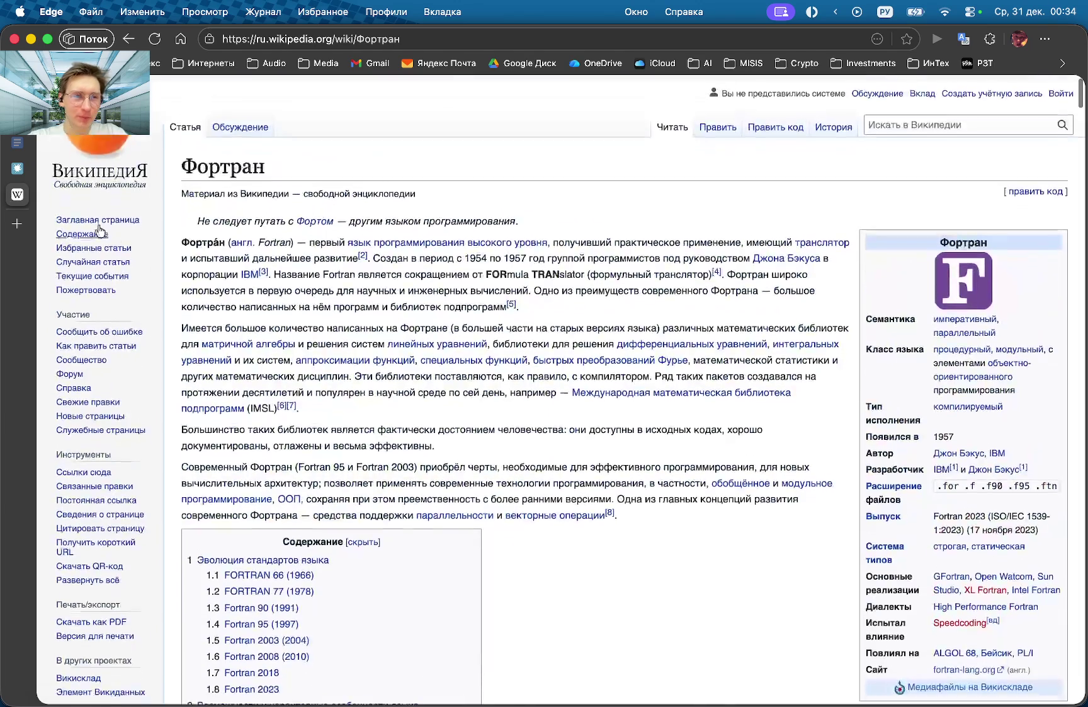
{"action": "left_click", "coordinate": [207, 148]}
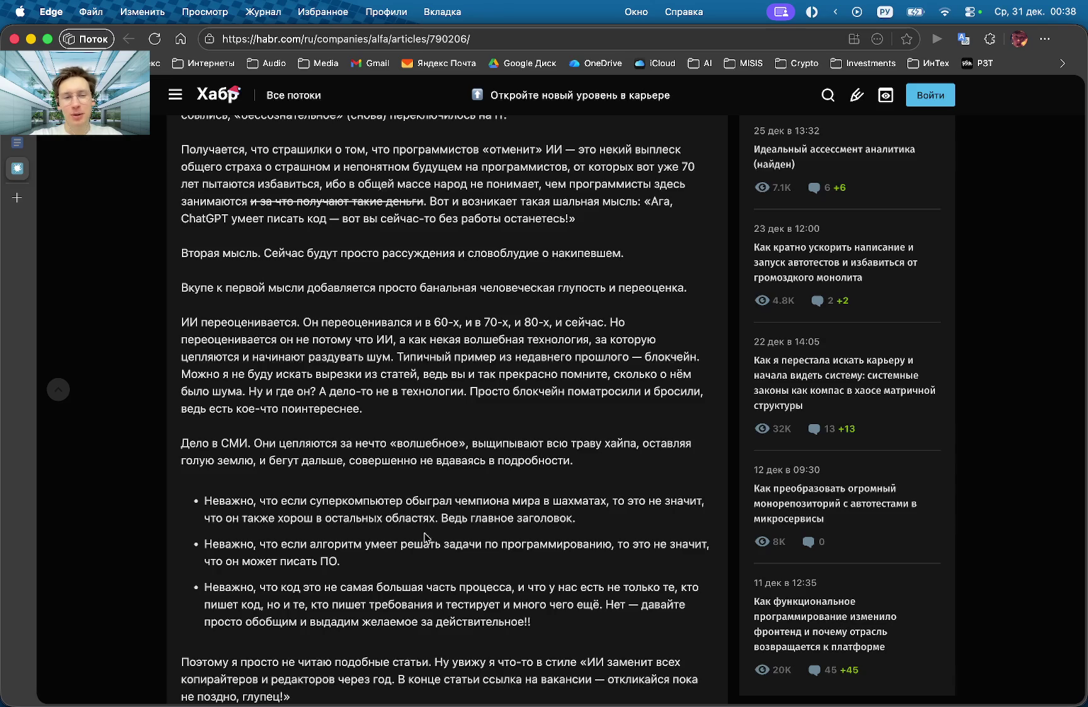
Scroll down the Alfa Habr article to the three «Неважно, что…» bullet points.
{"action": "scroll", "coordinate": [415, 443], "scroll_direction": "down", "scroll_amount": 3}
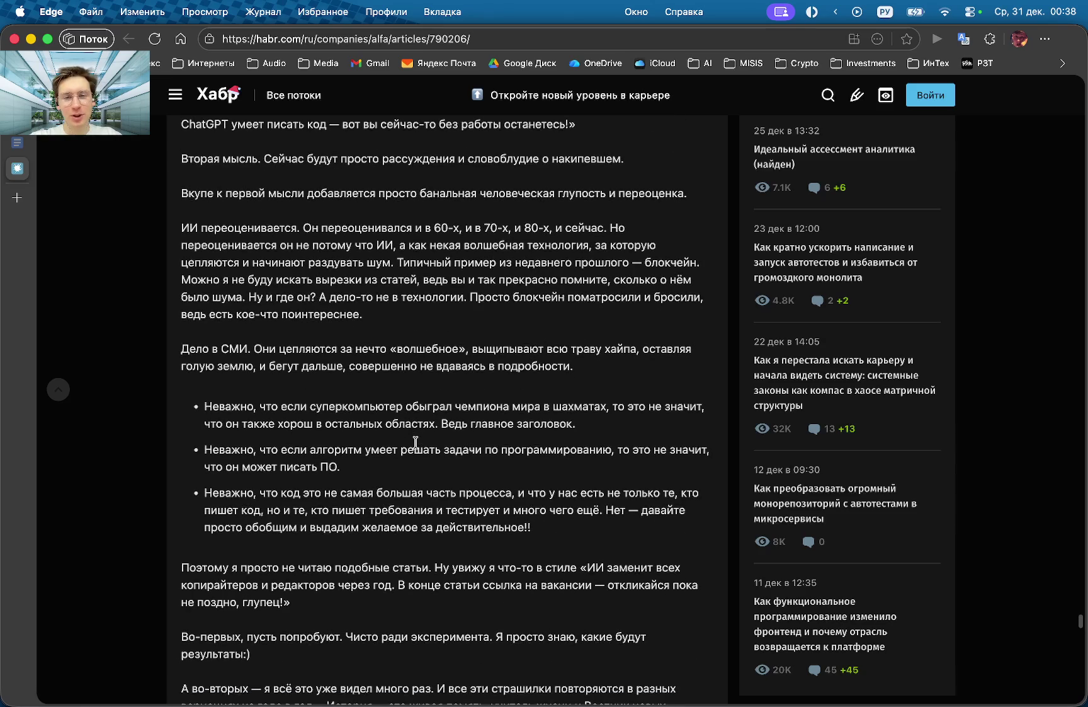
{"action": "scroll", "coordinate": [503, 407], "scroll_direction": "down", "scroll_amount": 3}
{"action": "scroll", "coordinate": [502, 406], "scroll_direction": "down", "scroll_amount": 1}
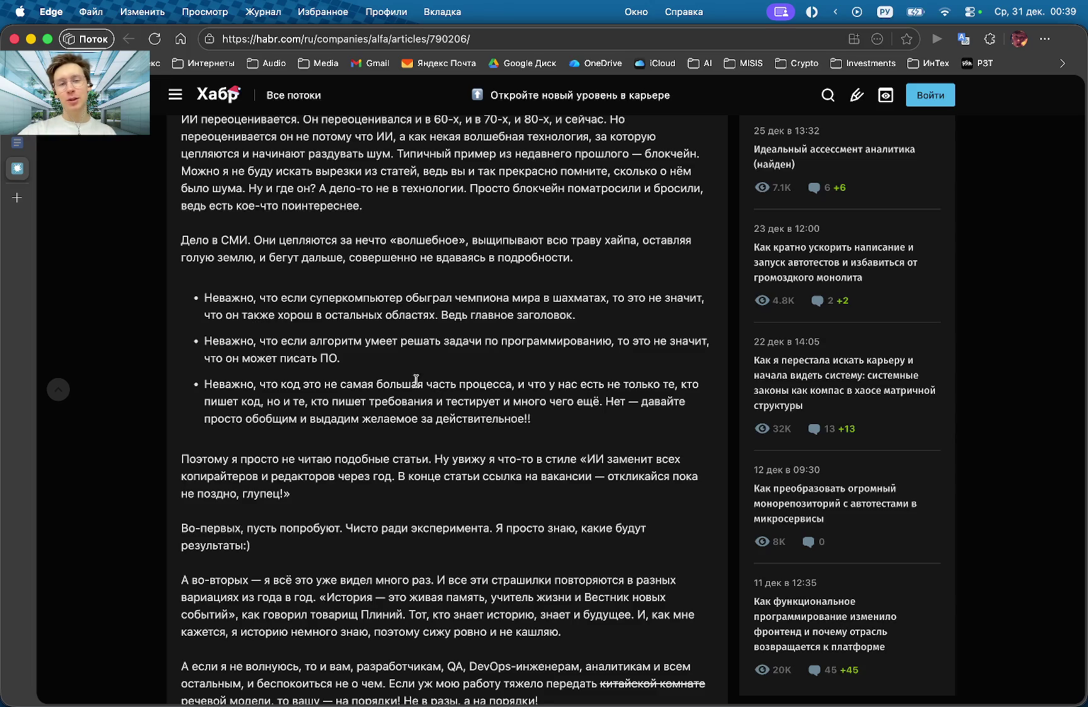
{"action": "left_click_drag", "start_coordinate": [332, 401], "coordinate": [498, 399]}
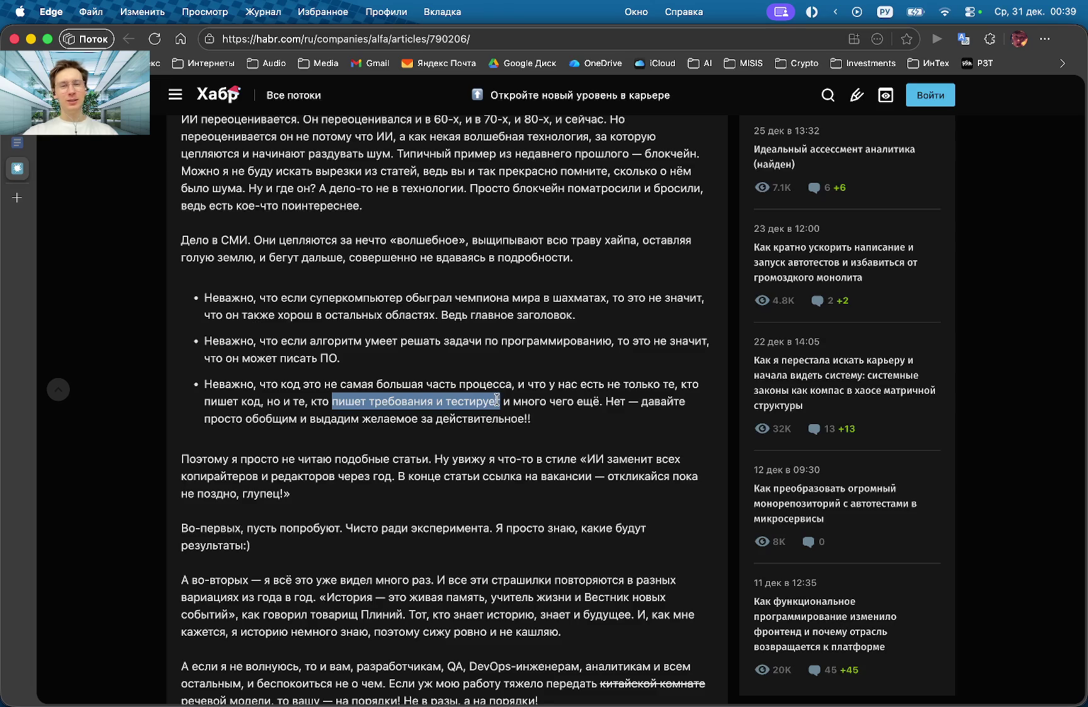
{"action": "left_click", "coordinate": [345, 402]}
{"action": "left_click_drag", "start_coordinate": [332, 402], "coordinate": [499, 400]}
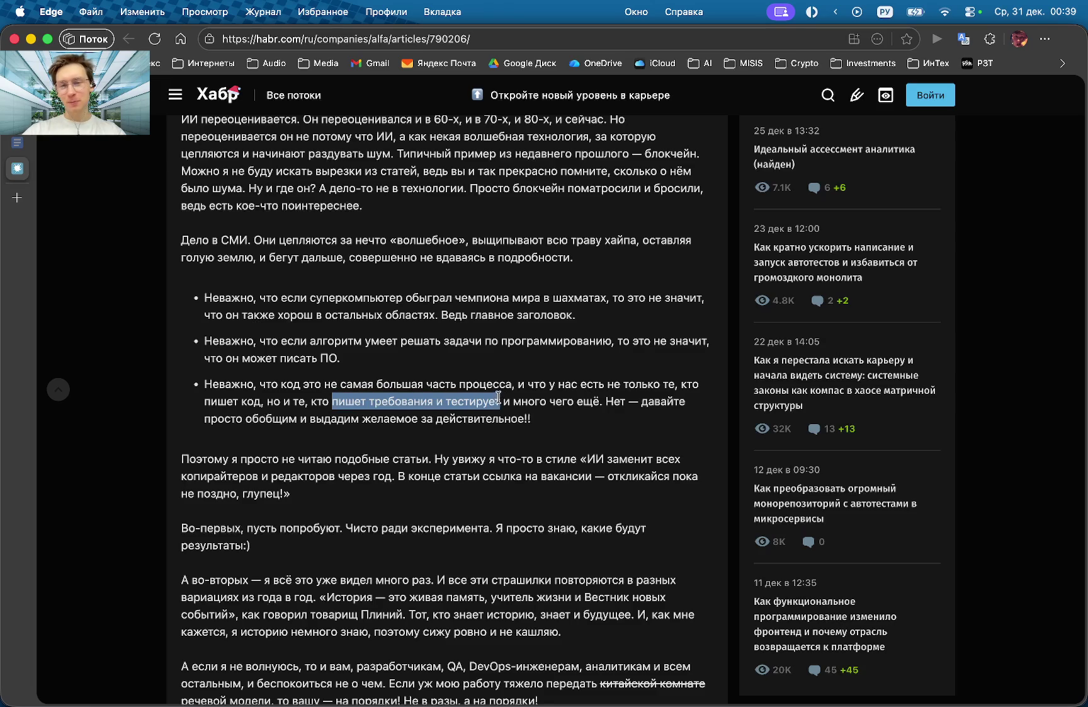
{"action": "left_click", "coordinate": [525, 404]}
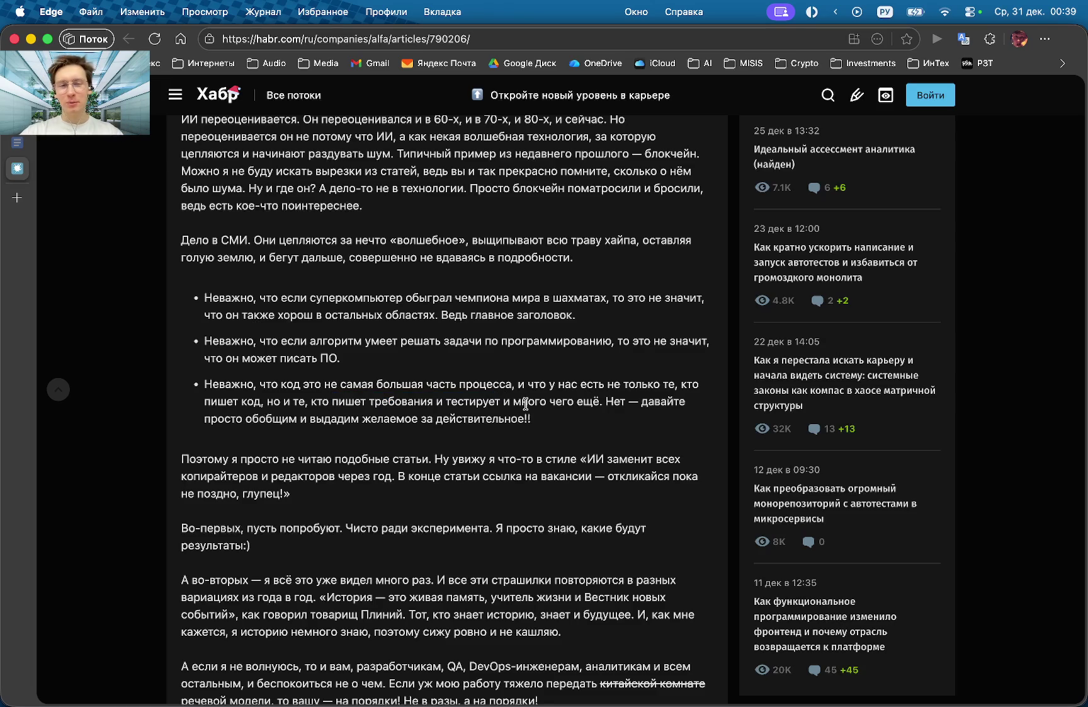
{"action": "scroll", "coordinate": [382, 435], "scroll_direction": "down", "scroll_amount": 5}
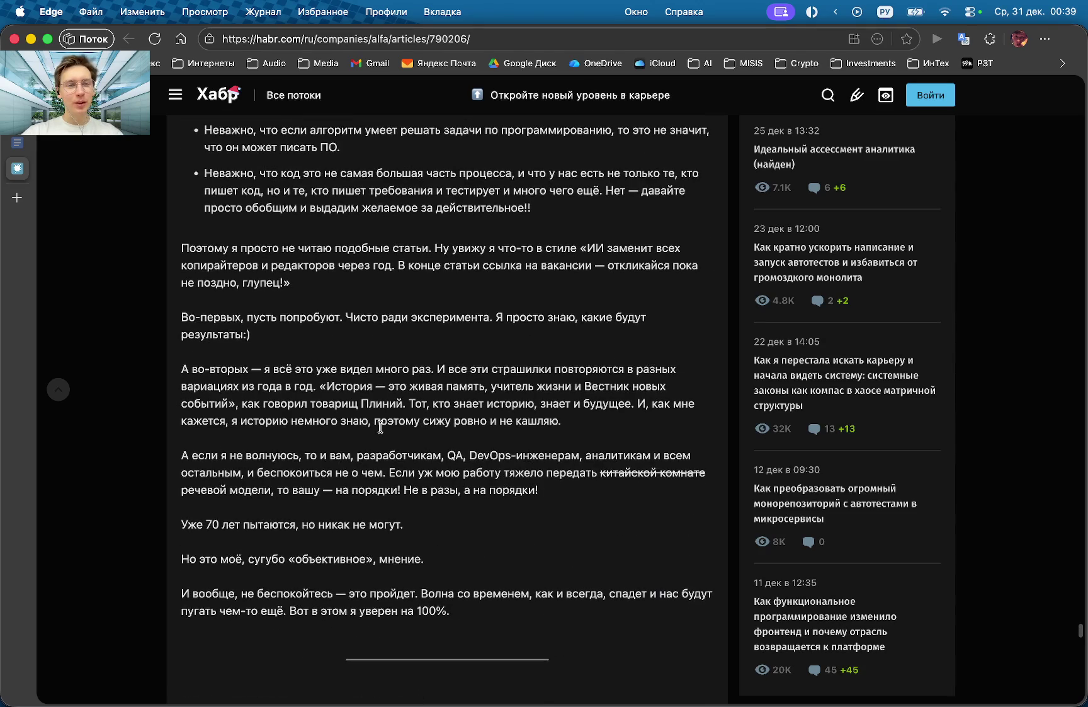
{"action": "scroll", "coordinate": [381, 427], "scroll_direction": "down", "scroll_amount": 1}
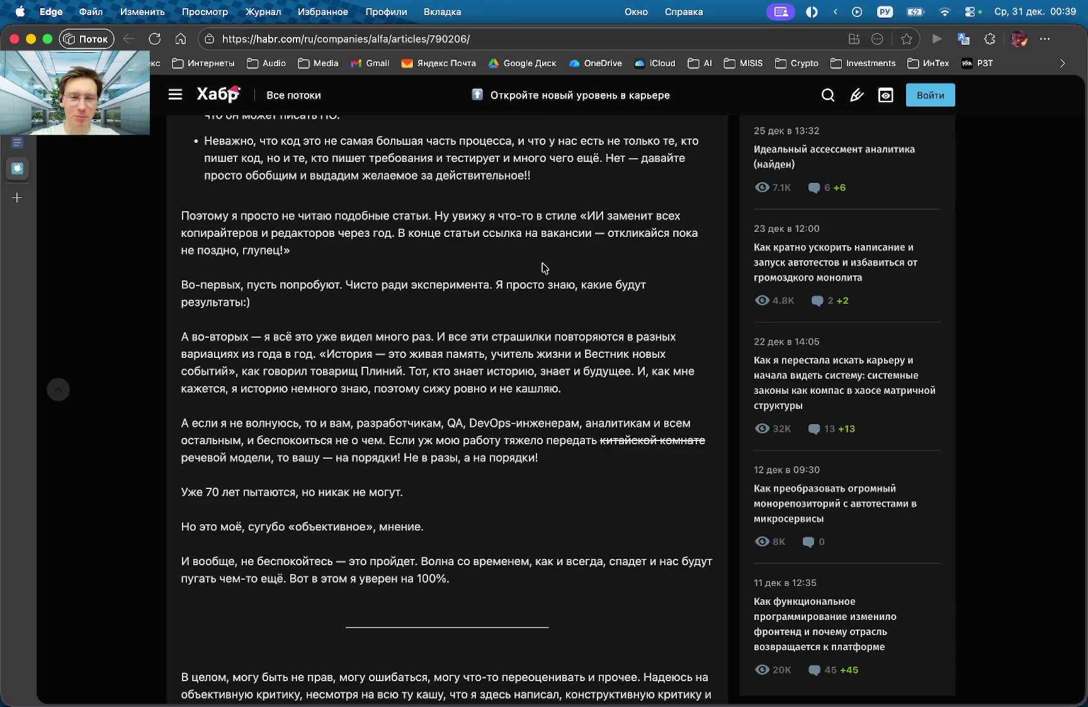
{"action": "double_click", "coordinate": [378, 369]}
{"action": "left_click", "coordinate": [389, 375]}
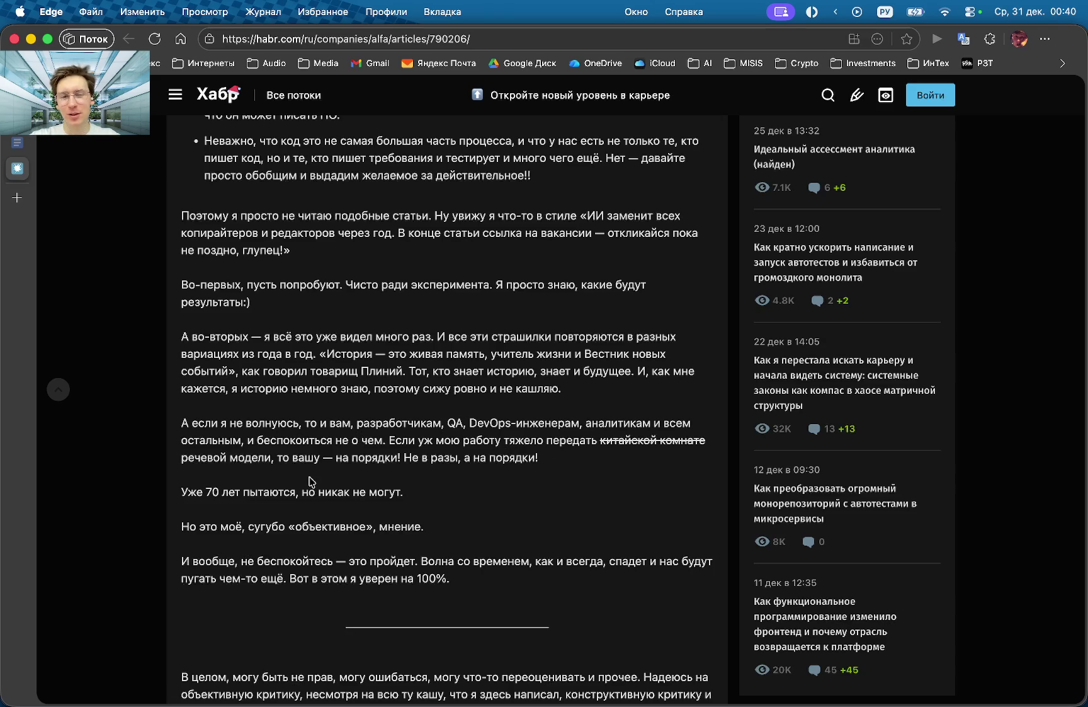
{"action": "scroll", "coordinate": [309, 441], "scroll_direction": "down", "scroll_amount": 3}
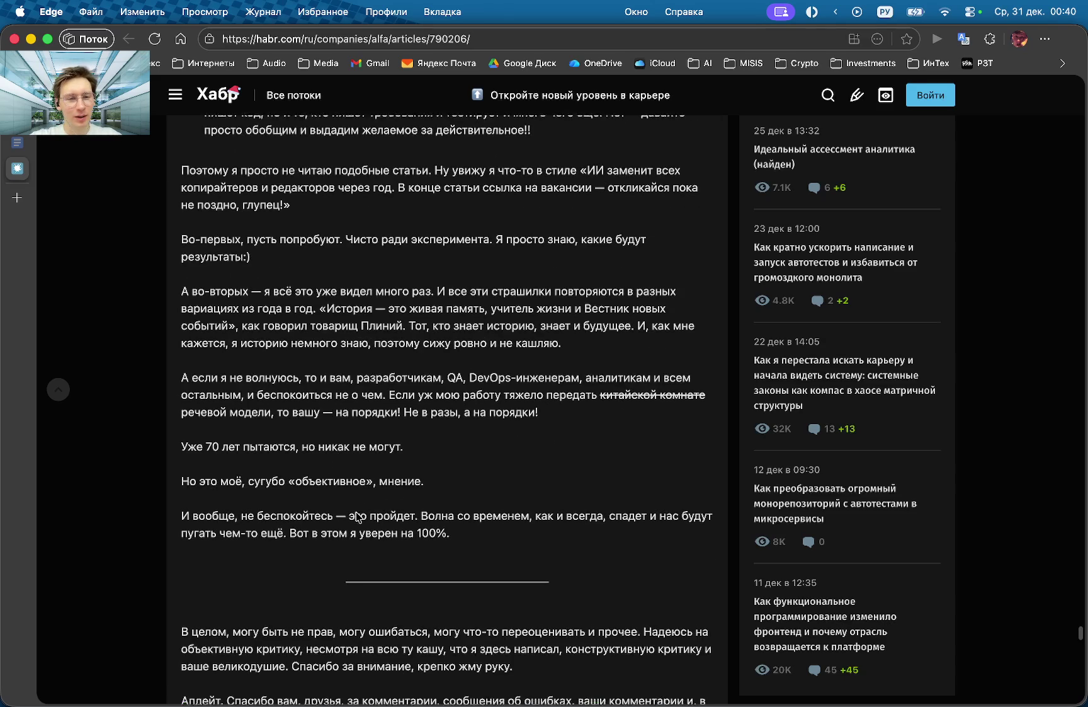
{"action": "scroll", "coordinate": [309, 397], "scroll_direction": "down", "scroll_amount": 1}
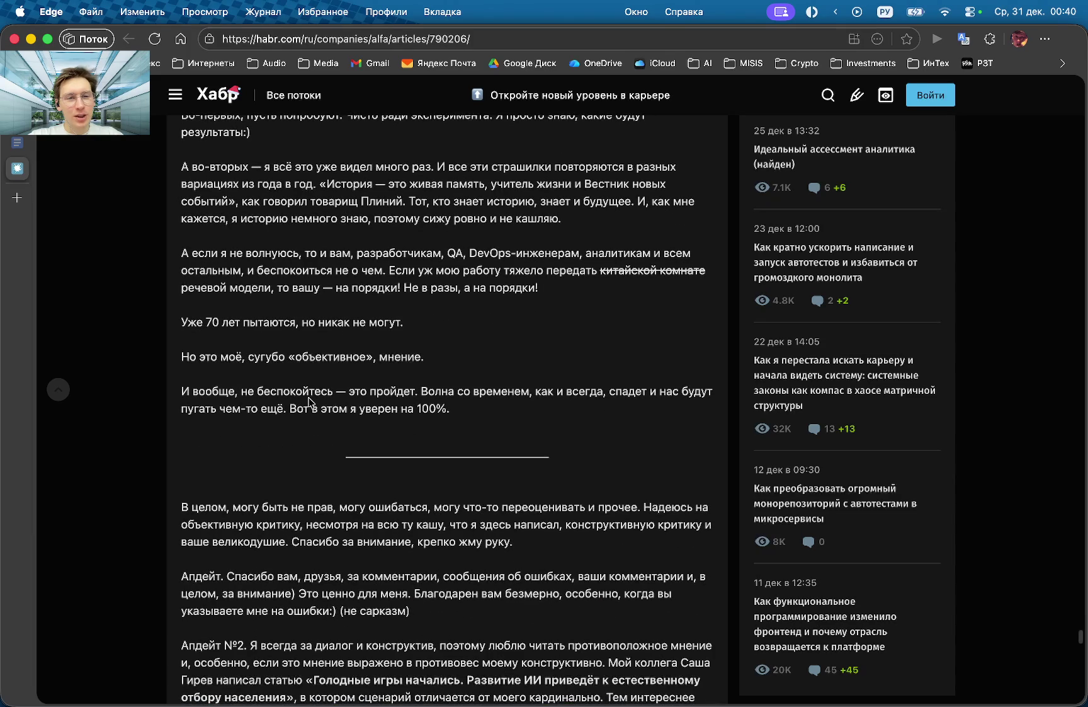
{"action": "scroll", "coordinate": [309, 400], "scroll_direction": "down", "scroll_amount": 1}
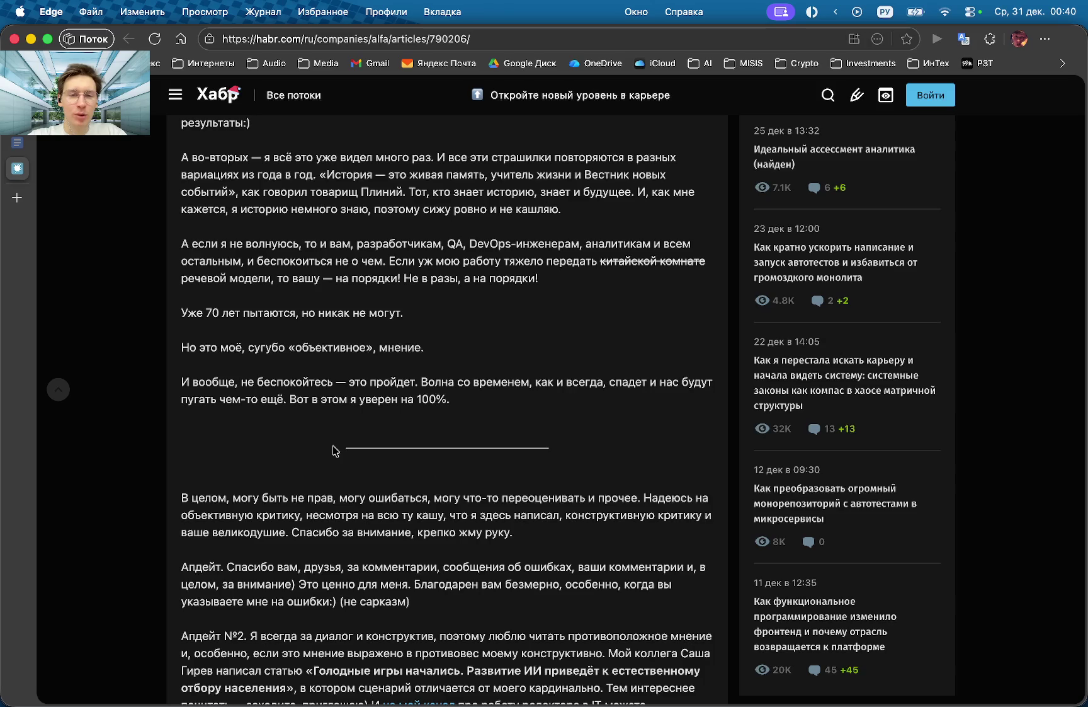
{"action": "scroll", "coordinate": [332, 451], "scroll_direction": "down", "scroll_amount": 5}
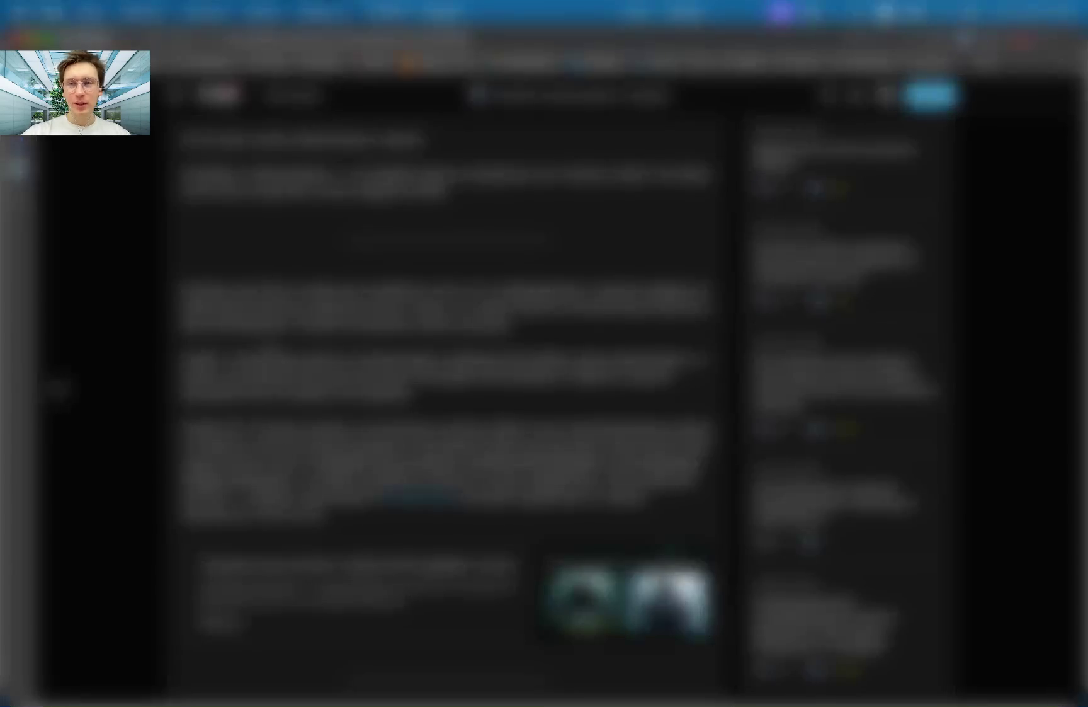
Switch to the billing panel window and open the support ticket's conversation.
{"action": "key", "text": "ctrl+Up"}
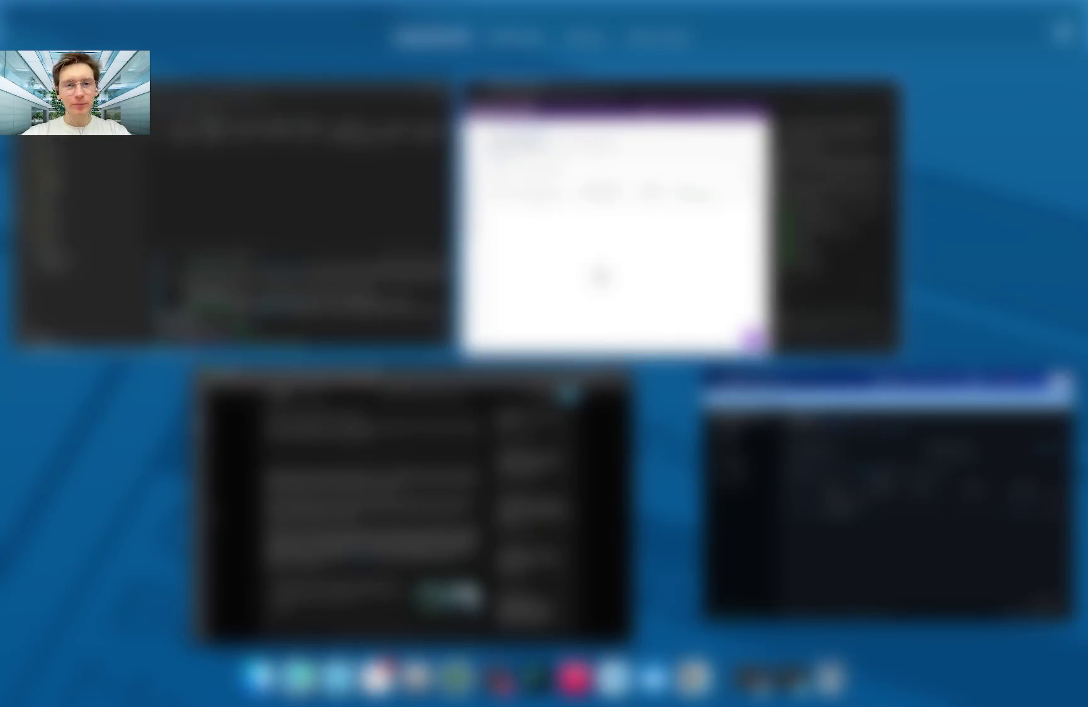
{"action": "left_click", "coordinate": [600, 275]}
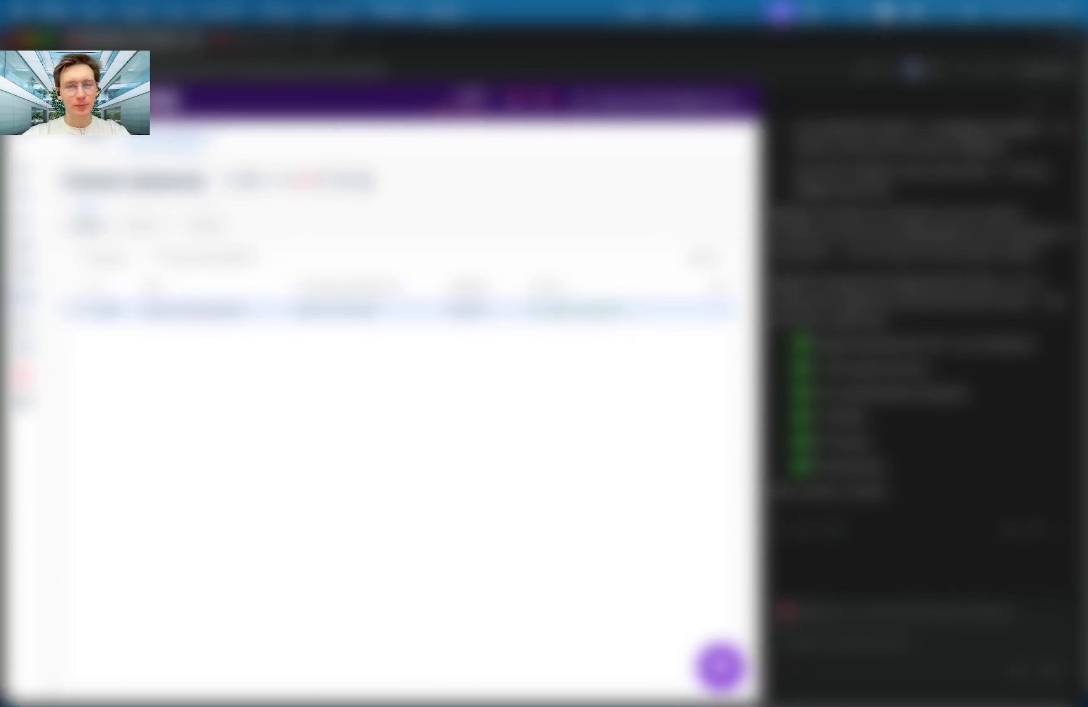
{"action": "left_click", "coordinate": [711, 309]}
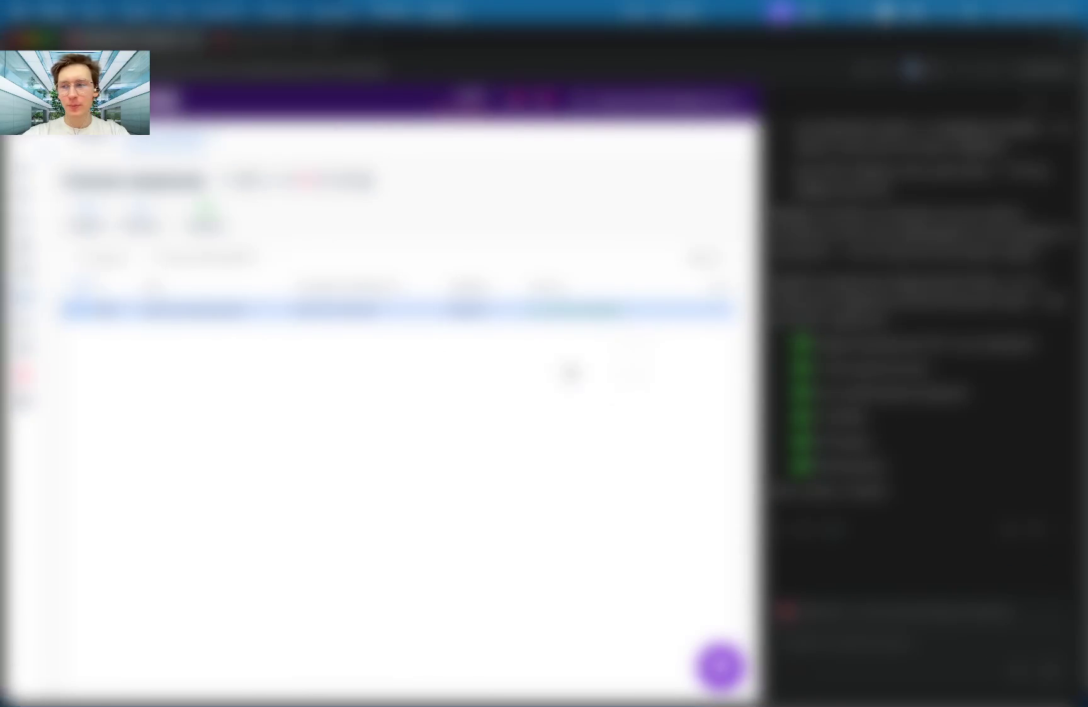
{"action": "left_click", "coordinate": [654, 354]}
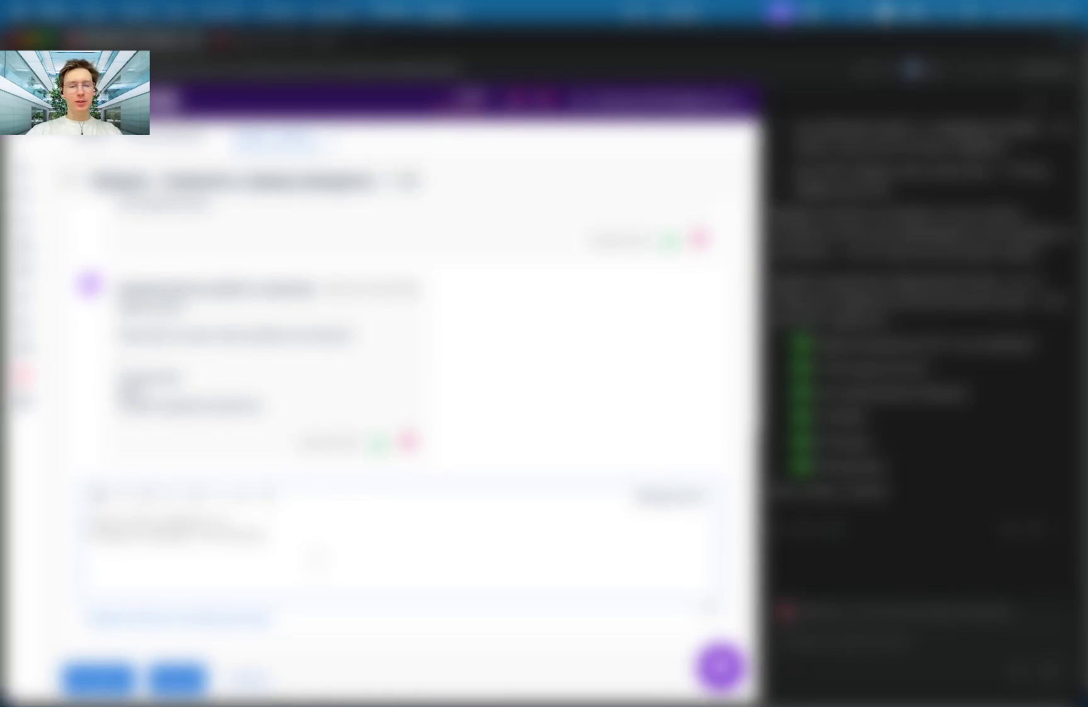
Send the reply 'Да, всё работает ещё', check it in the ticket, and return to the list.
{"action": "left_click", "coordinate": [319, 557]}
{"action": "type", "text": "Да, всё работает"}
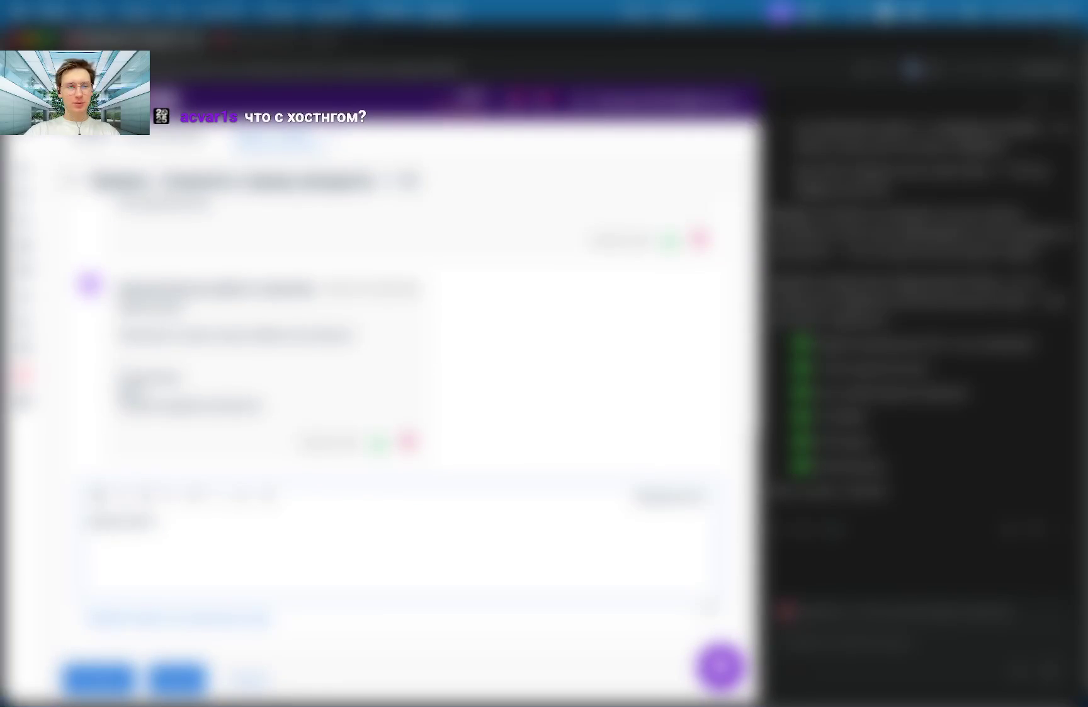
{"action": "type", "text": " ещё"}
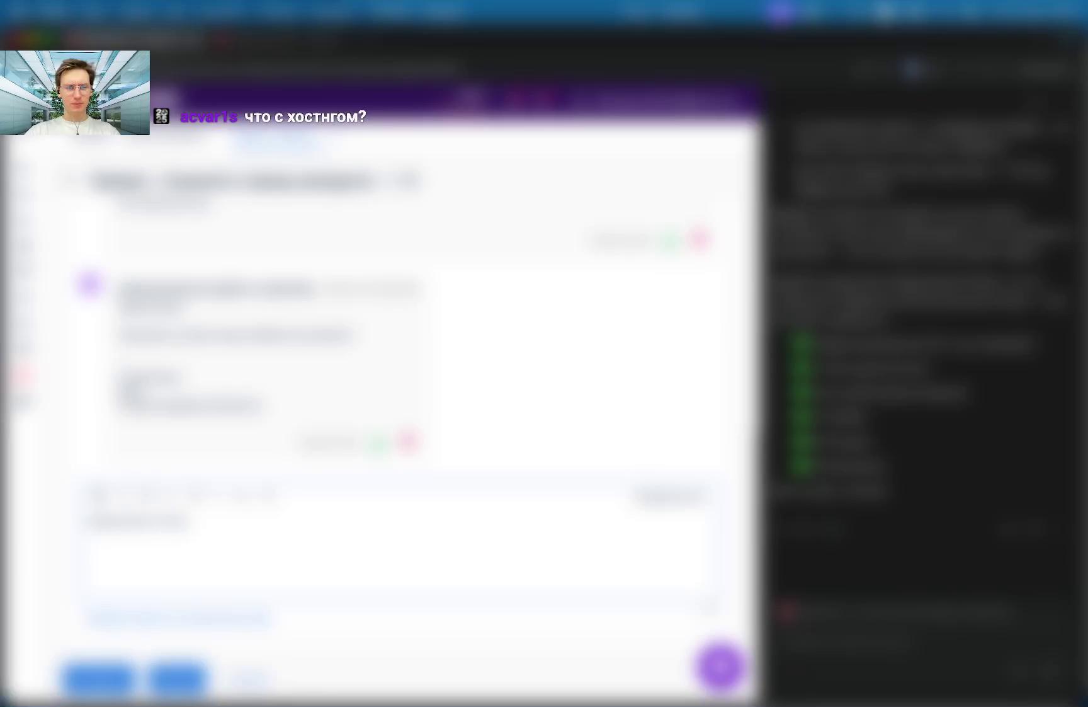
{"action": "key", "text": "BackSpace"}
{"action": "key", "text": "BackSpace"}
{"action": "key", "text": "BackSpace"}
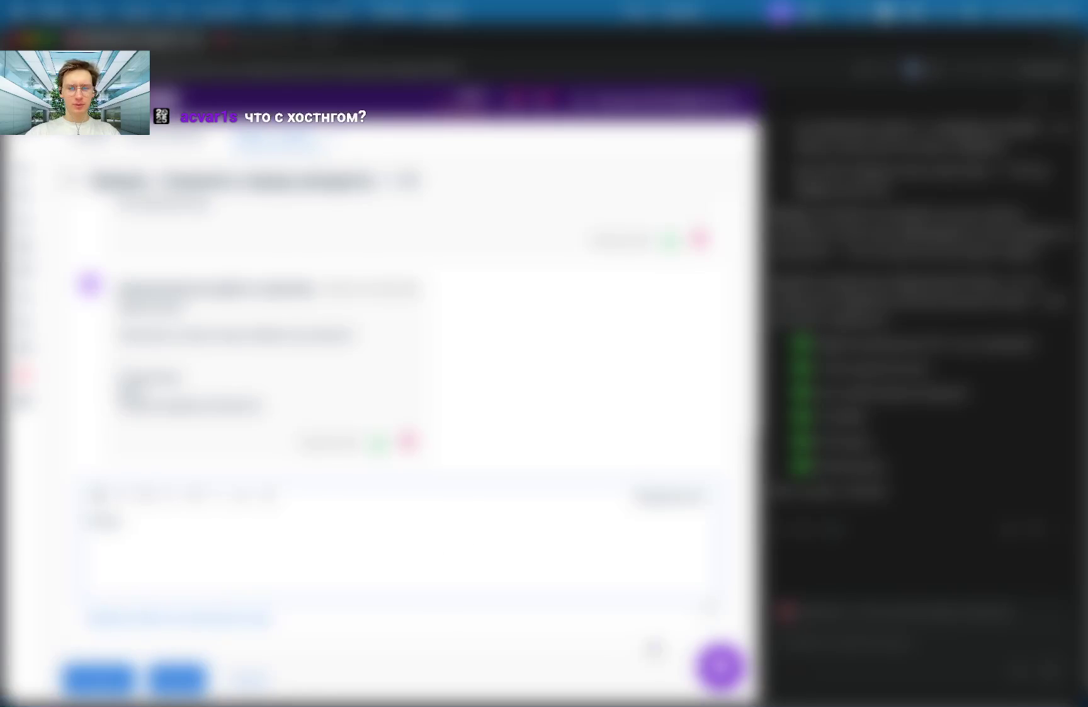
{"action": "scroll", "coordinate": [697, 590], "scroll_direction": "down", "scroll_amount": 3}
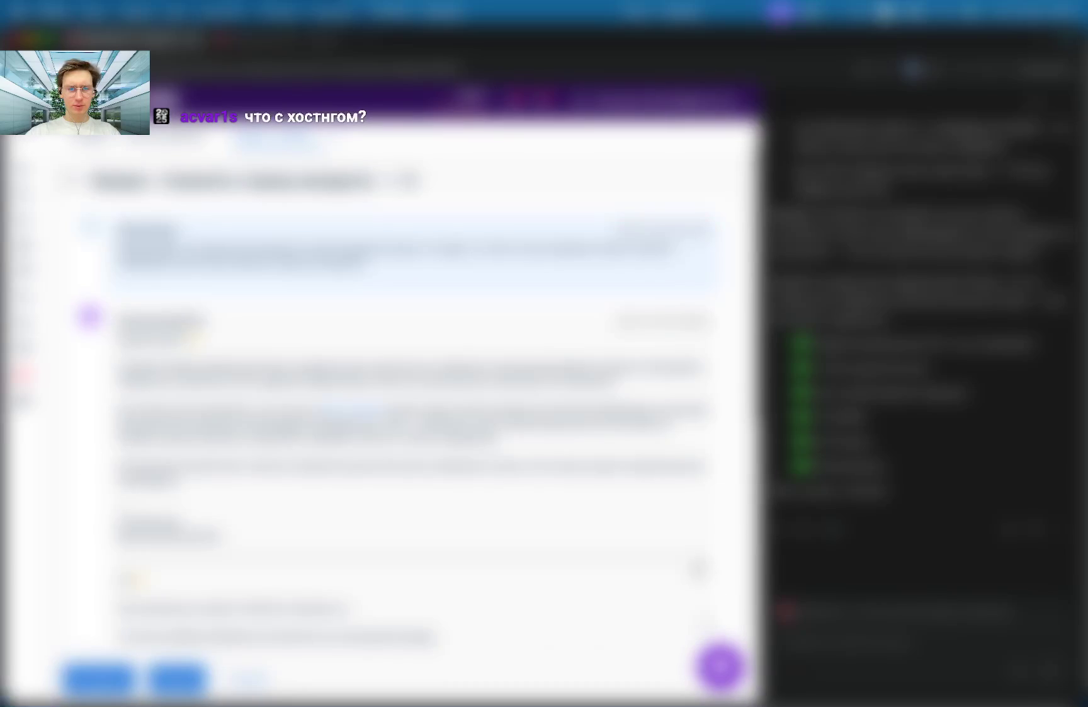
{"action": "scroll", "coordinate": [667, 535], "scroll_direction": "up", "scroll_amount": 3}
{"action": "key", "text": "ctrl+Return"}
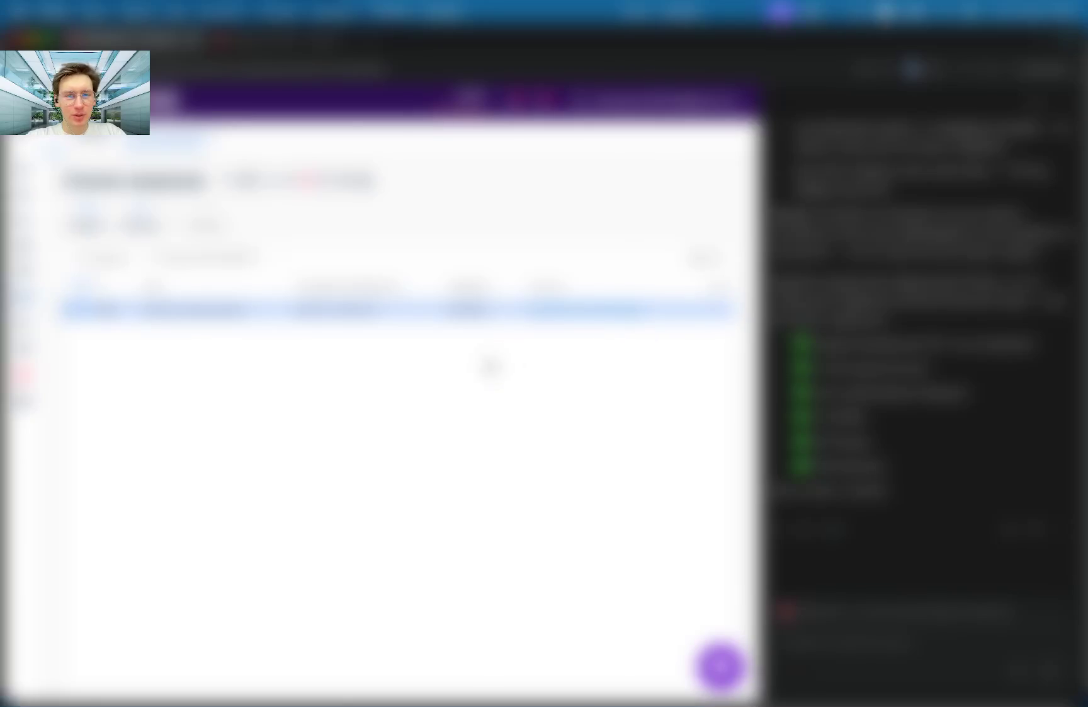
{"action": "left_click", "coordinate": [441, 309]}
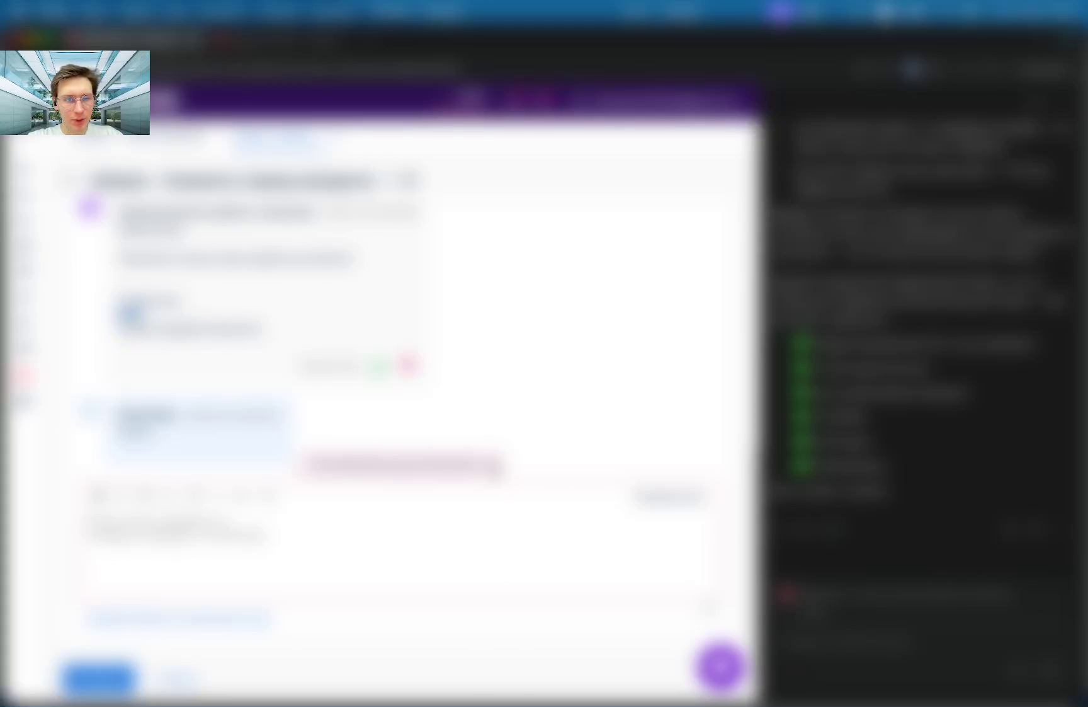
{"action": "left_click", "coordinate": [69, 184]}
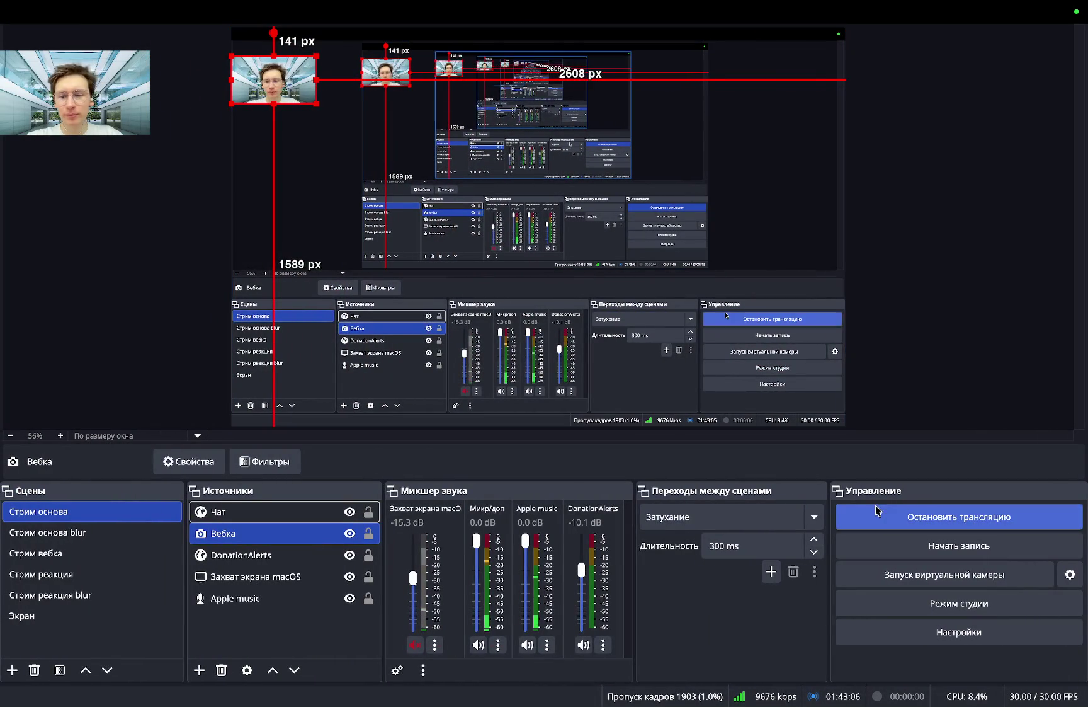
Hide and then re-show the Вебка webcam source, then switch to the browser desktop.
{"action": "left_click", "coordinate": [350, 533]}
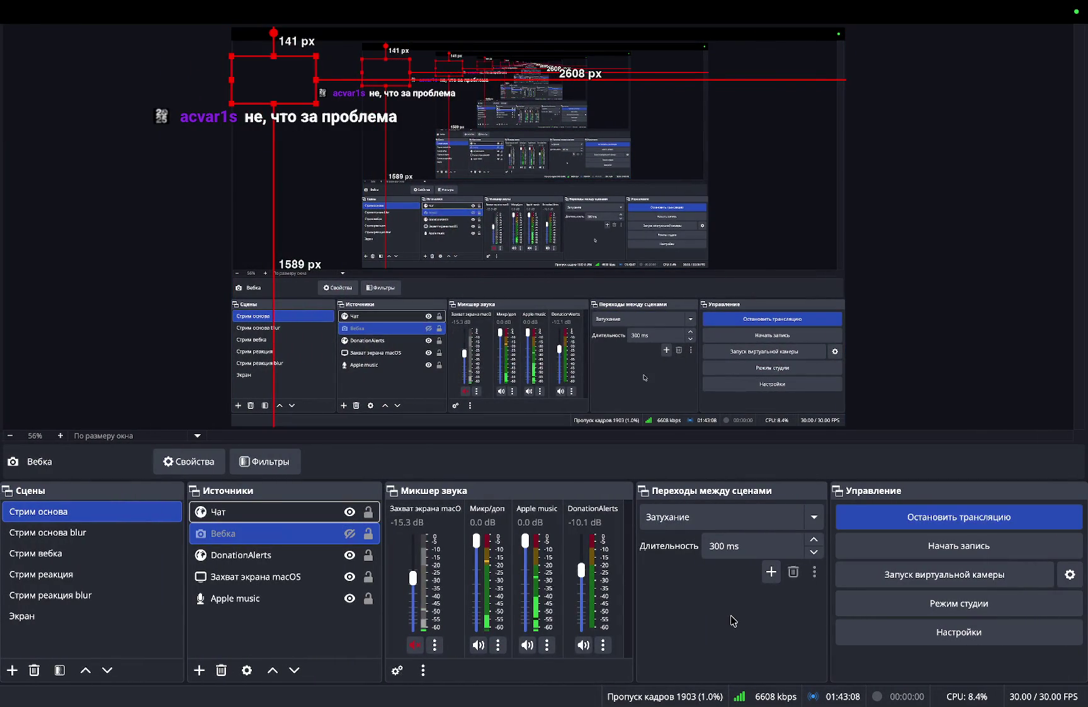
{"action": "key", "text": "ctrl+Left"}
{"action": "key", "text": "ctrl+Right"}
{"action": "key", "text": "ctrl+Left"}
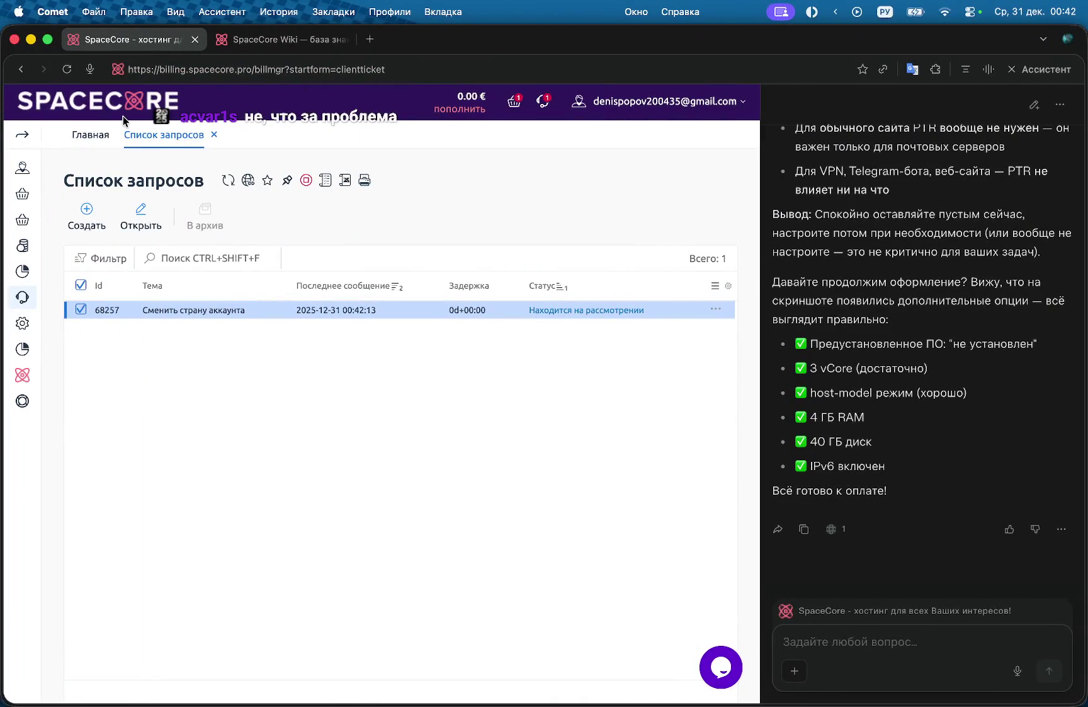
{"action": "key", "text": "ctrl+Right"}
{"action": "key", "text": "ctrl+Right"}
{"action": "key", "text": "ctrl+Left"}
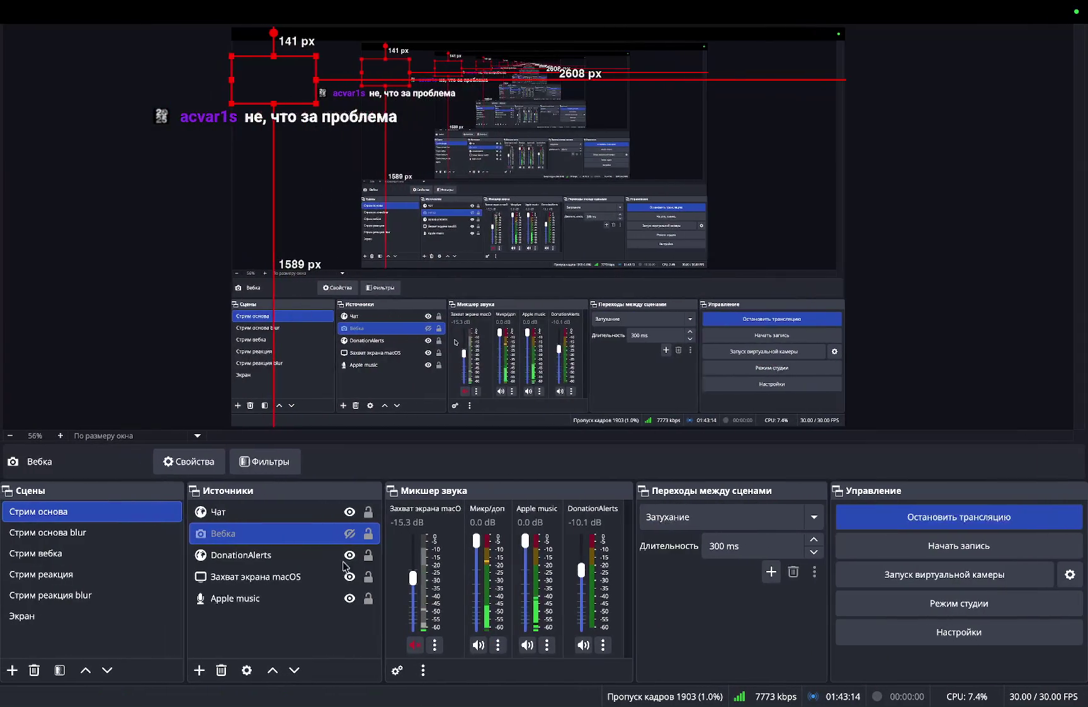
{"action": "left_click", "coordinate": [350, 532]}
{"action": "key", "text": "ctrl+Left"}
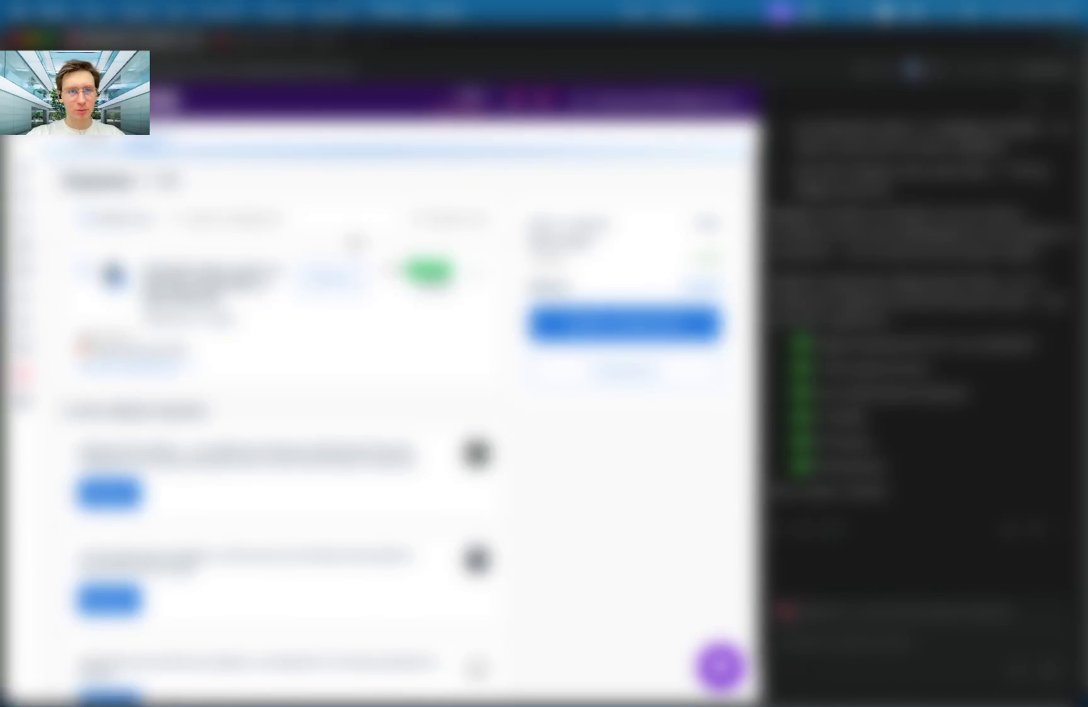
Check out the DE H20 order and open the form for adding a new payer.
{"action": "left_click", "coordinate": [637, 334]}
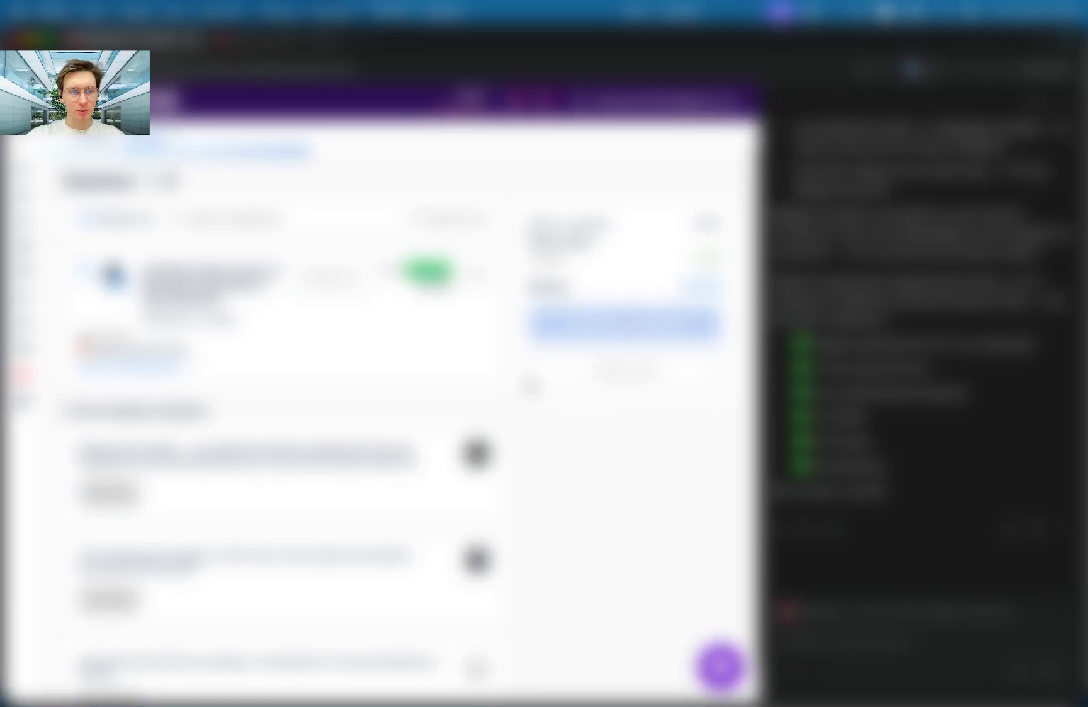
{"action": "left_click", "coordinate": [177, 331]}
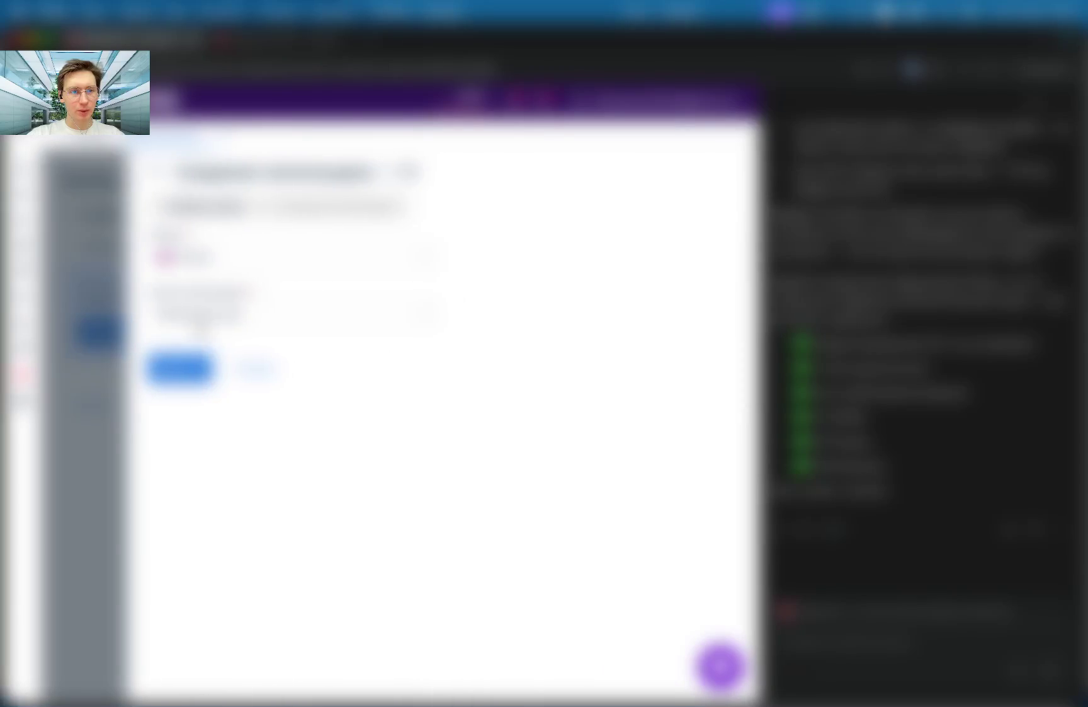
{"action": "left_click", "coordinate": [238, 283]}
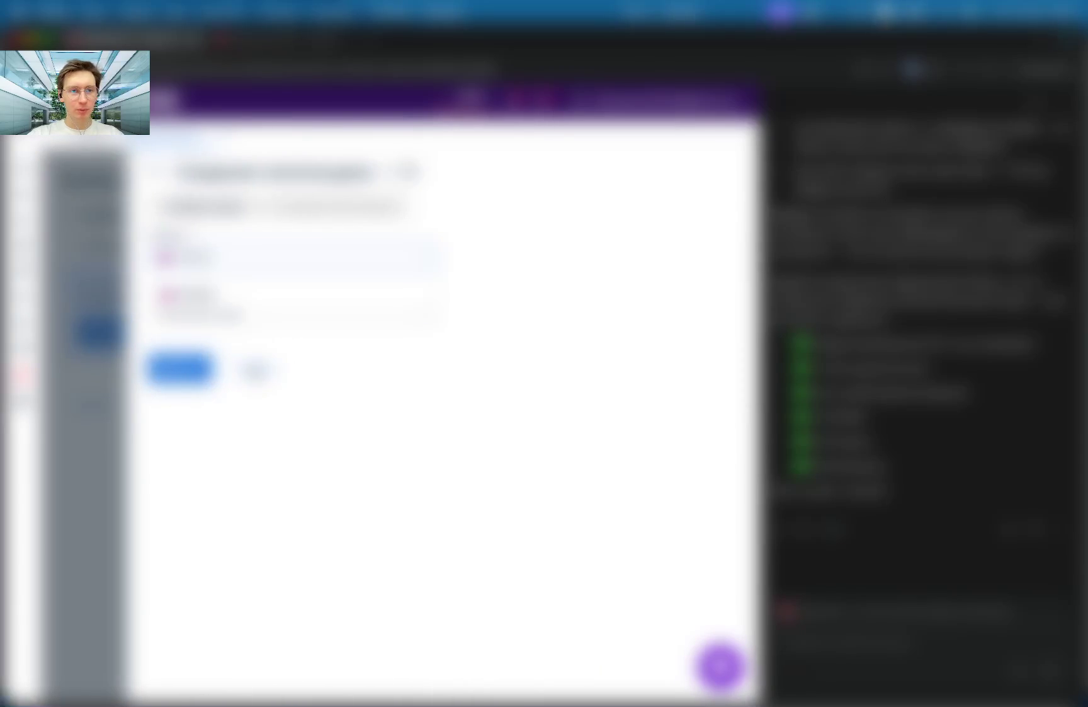
{"action": "left_click", "coordinate": [259, 372]}
{"action": "left_click", "coordinate": [157, 331]}
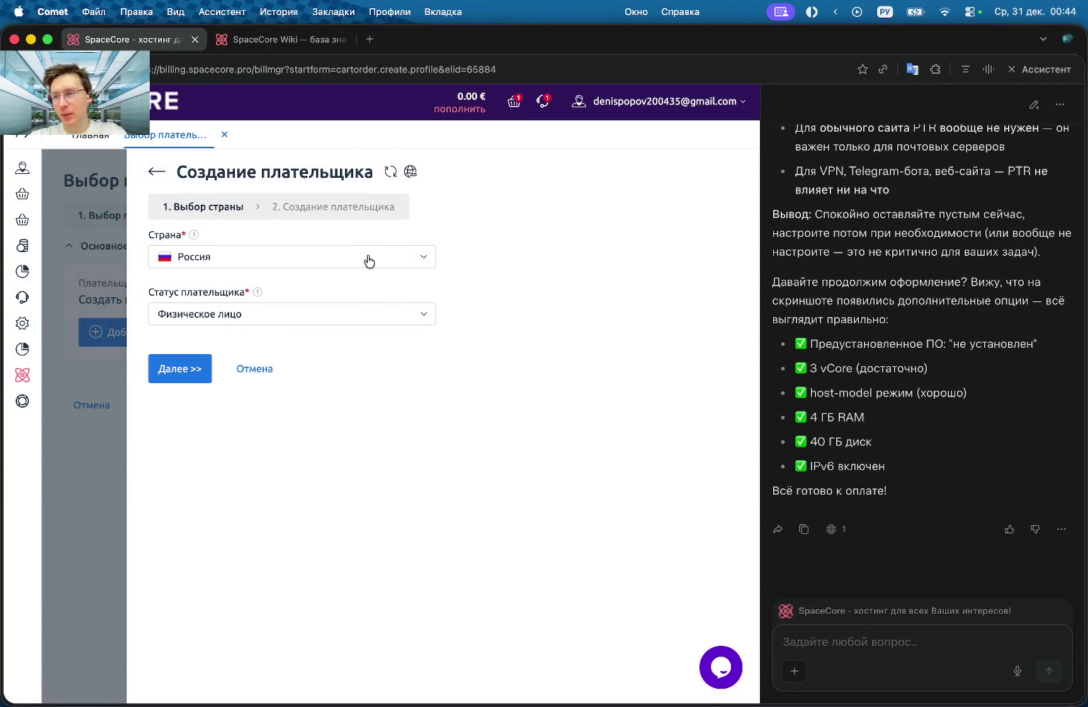
Leave the payer country as Россия, then cancel creating the new payer.
{"action": "left_click", "coordinate": [369, 261]}
{"action": "left_click", "coordinate": [403, 255]}
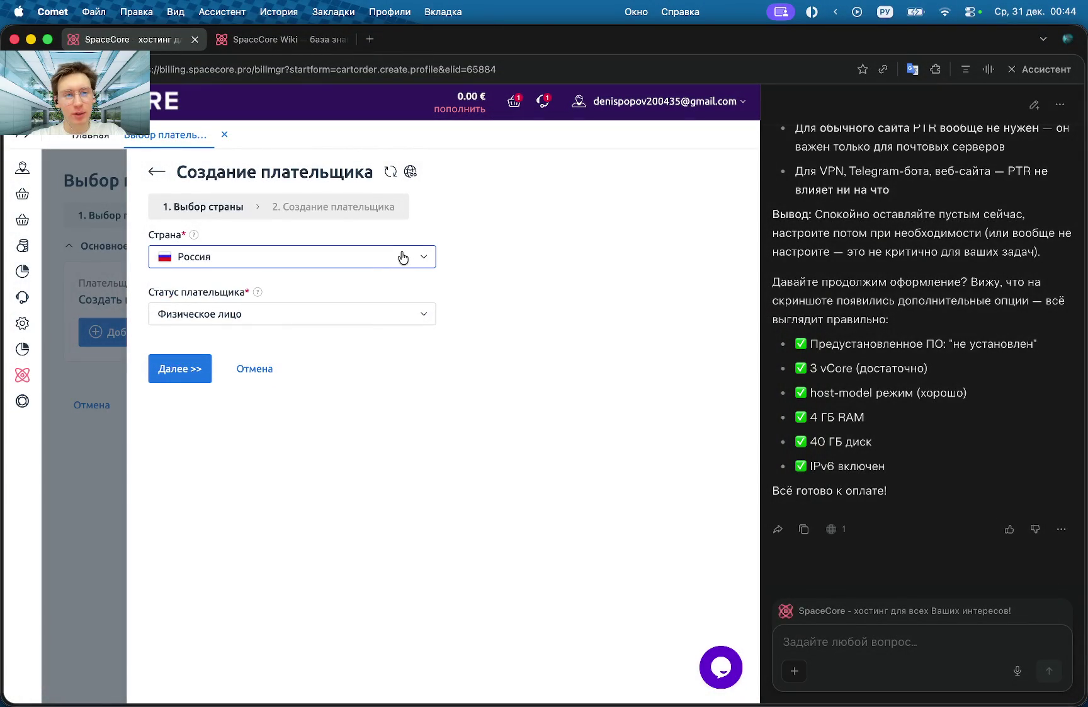
{"action": "left_click", "coordinate": [403, 257]}
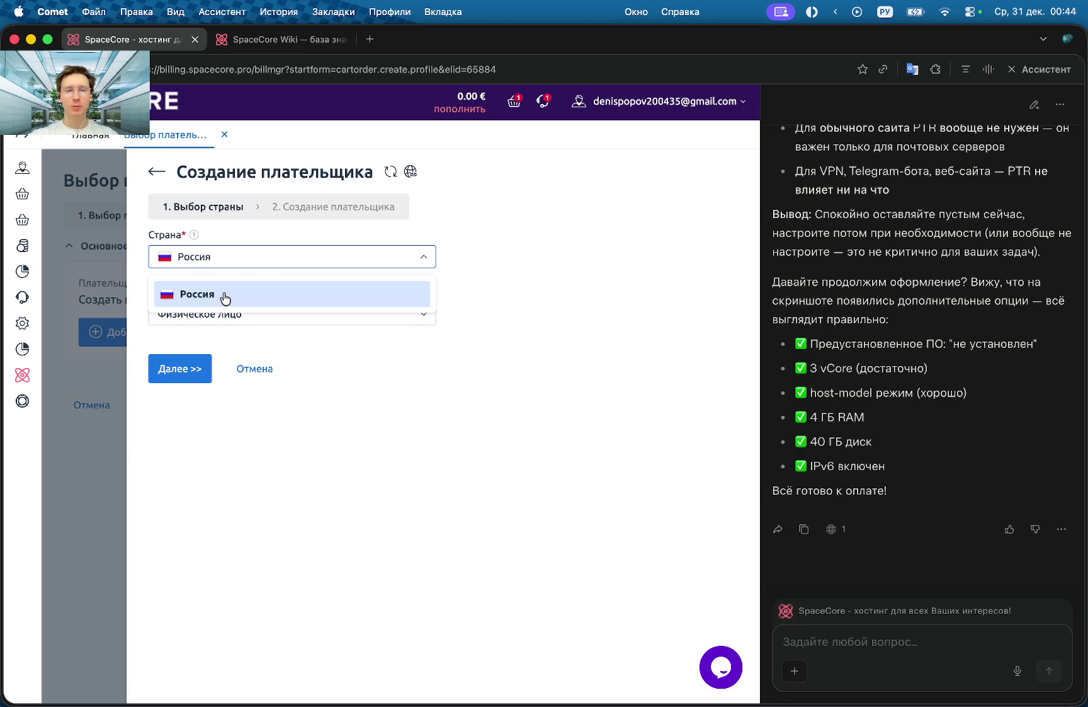
{"action": "left_click", "coordinate": [246, 370]}
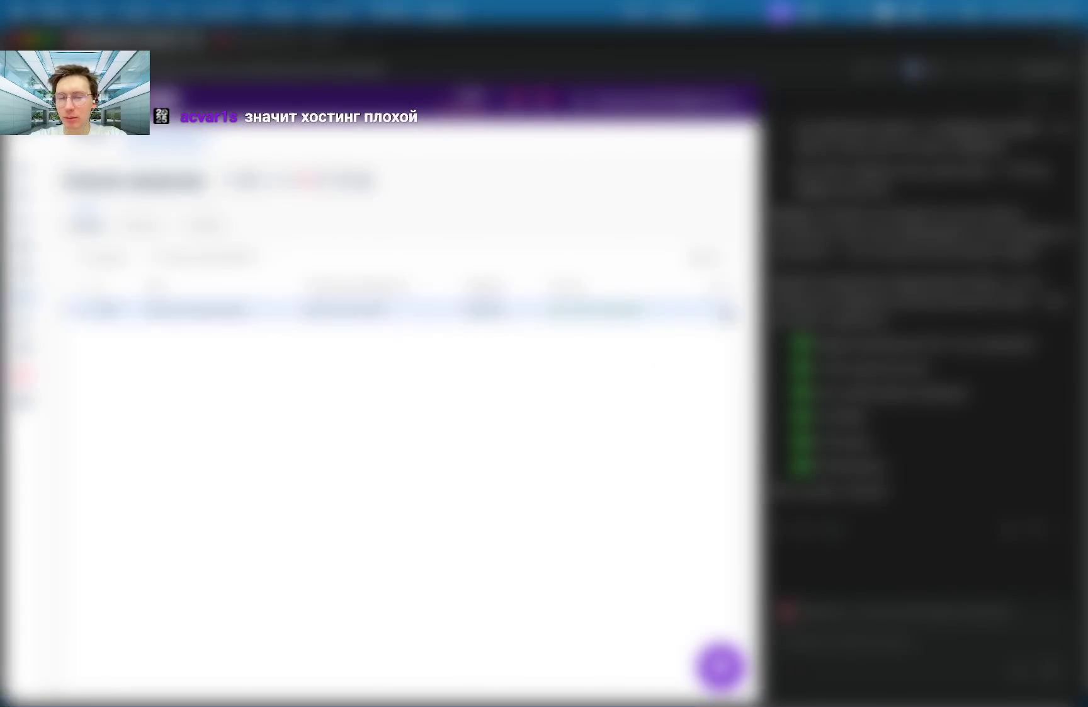
Open the single support ticket and send the reply 'привет как дела что нового ок'.
{"action": "left_click", "coordinate": [717, 307]}
{"action": "left_click", "coordinate": [673, 356]}
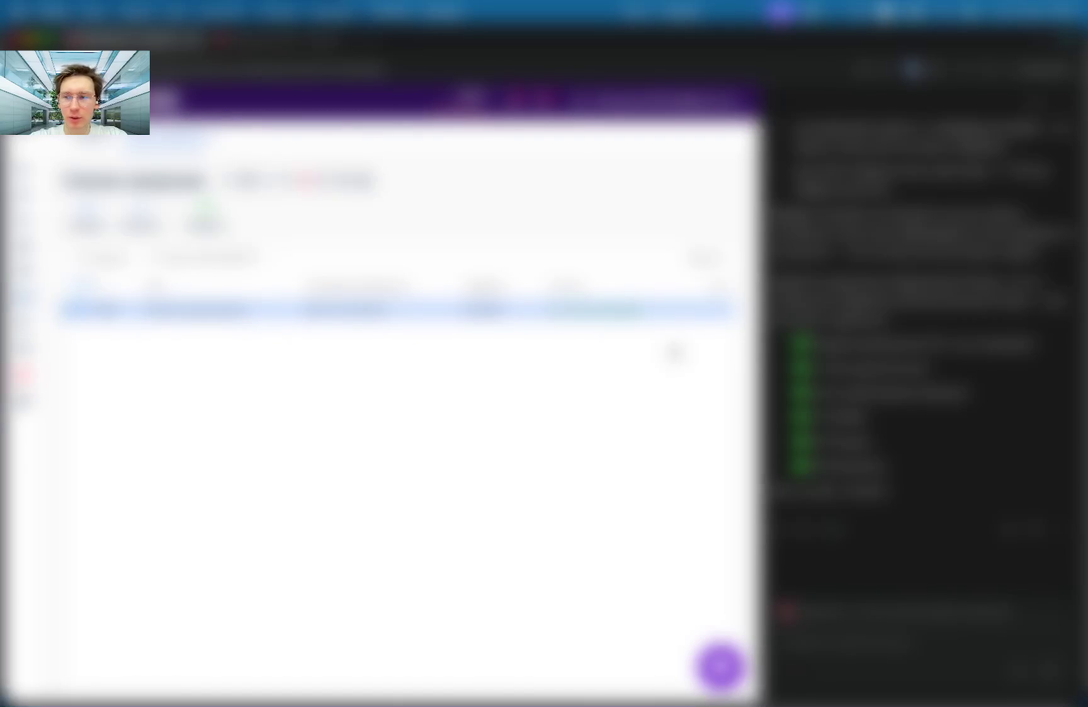
{"action": "left_click", "coordinate": [717, 309]}
{"action": "left_click", "coordinate": [677, 352]}
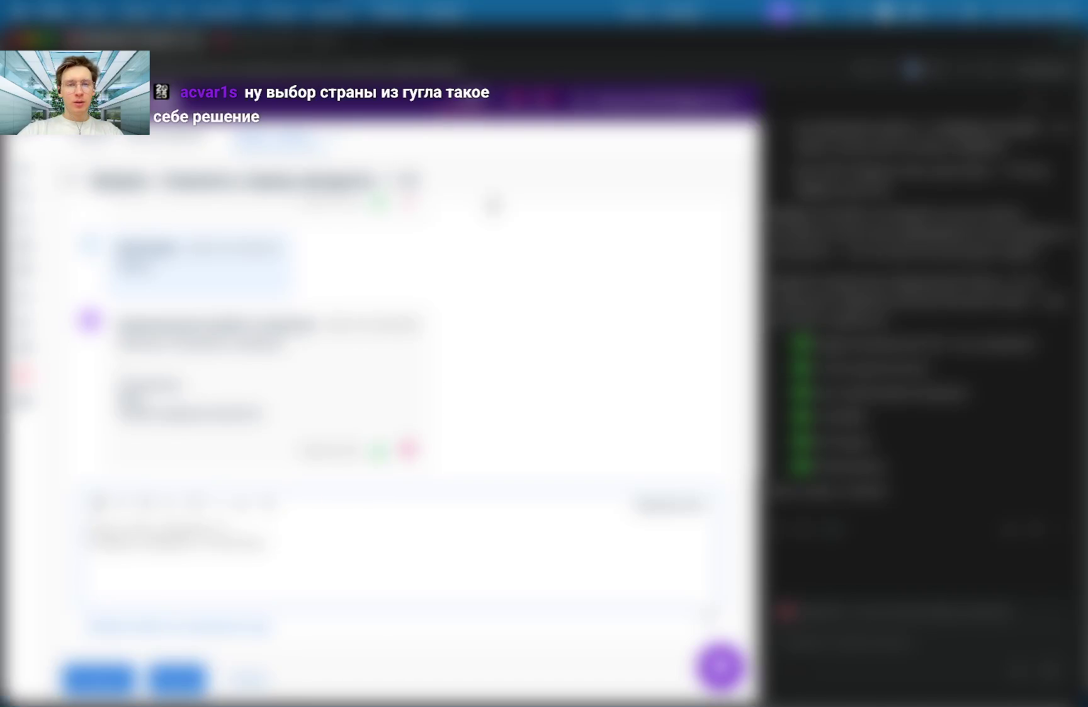
{"action": "type", "text": "привет"}
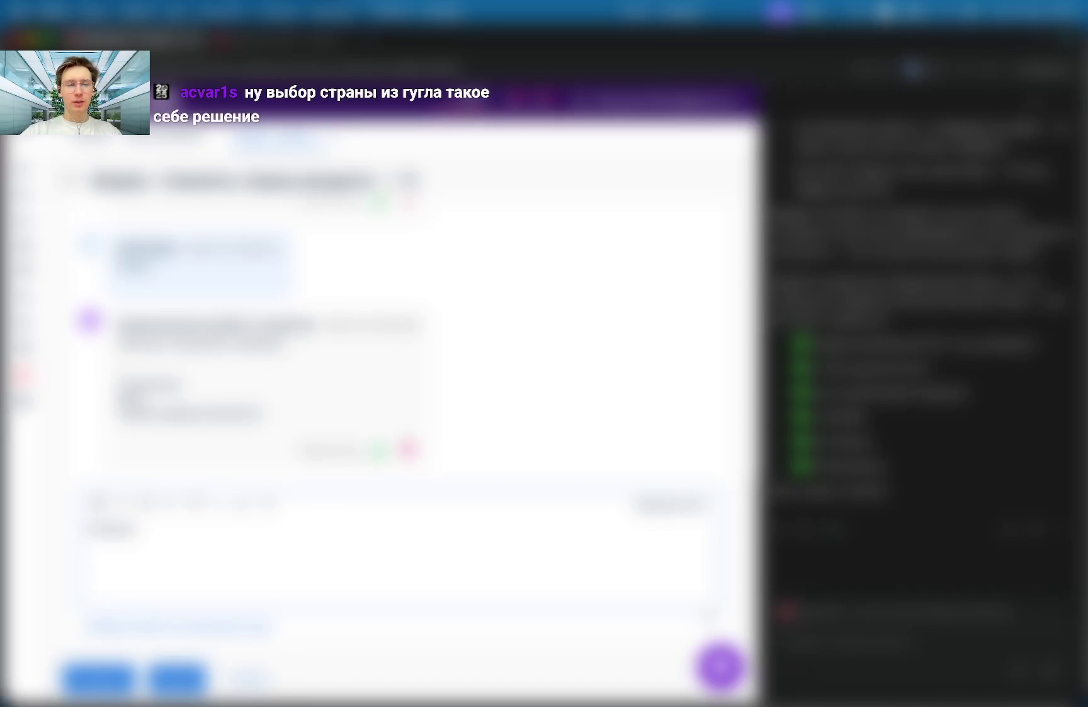
{"action": "type", "text": " как дела"}
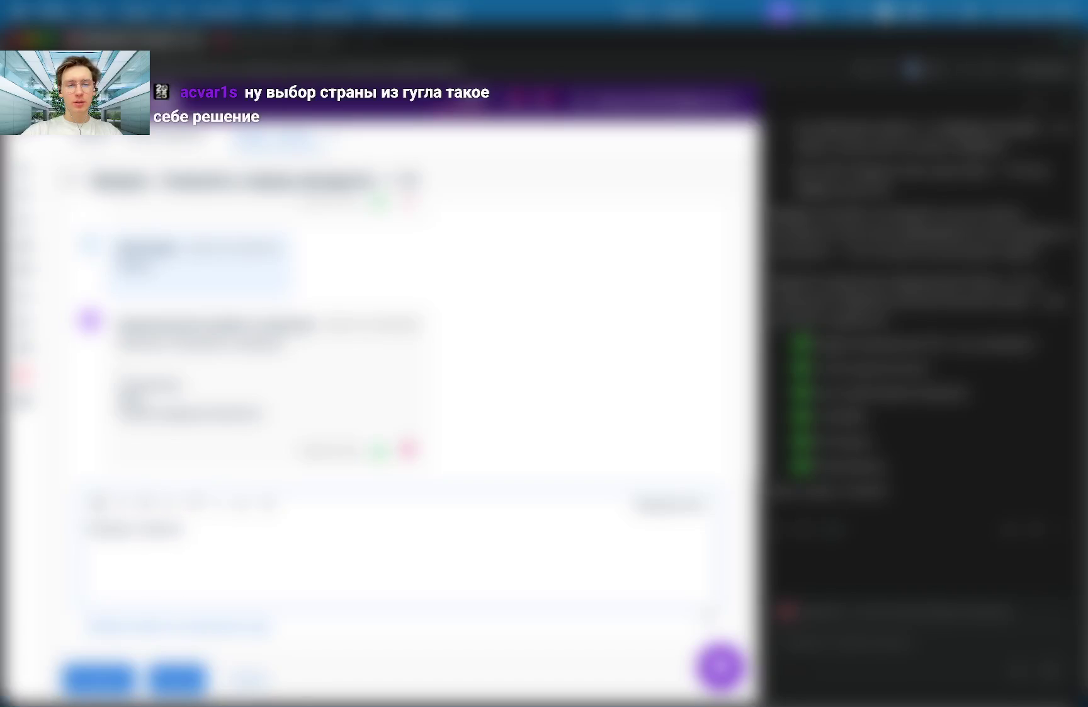
{"action": "type", "text": " что нового"}
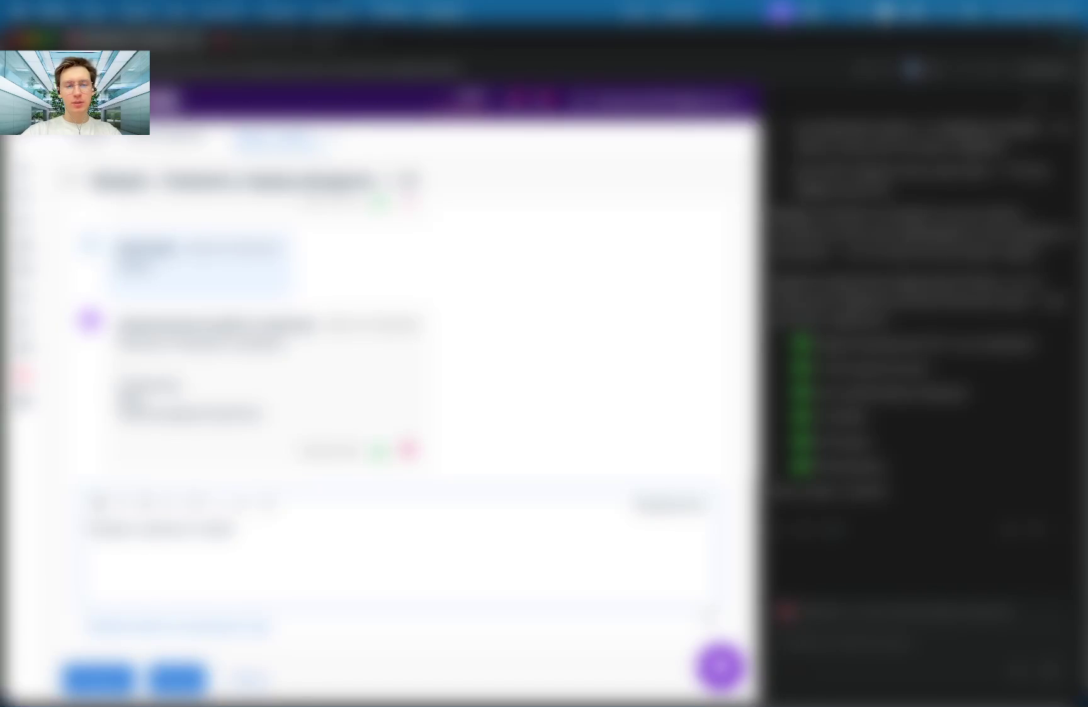
{"action": "type", "text": " ок"}
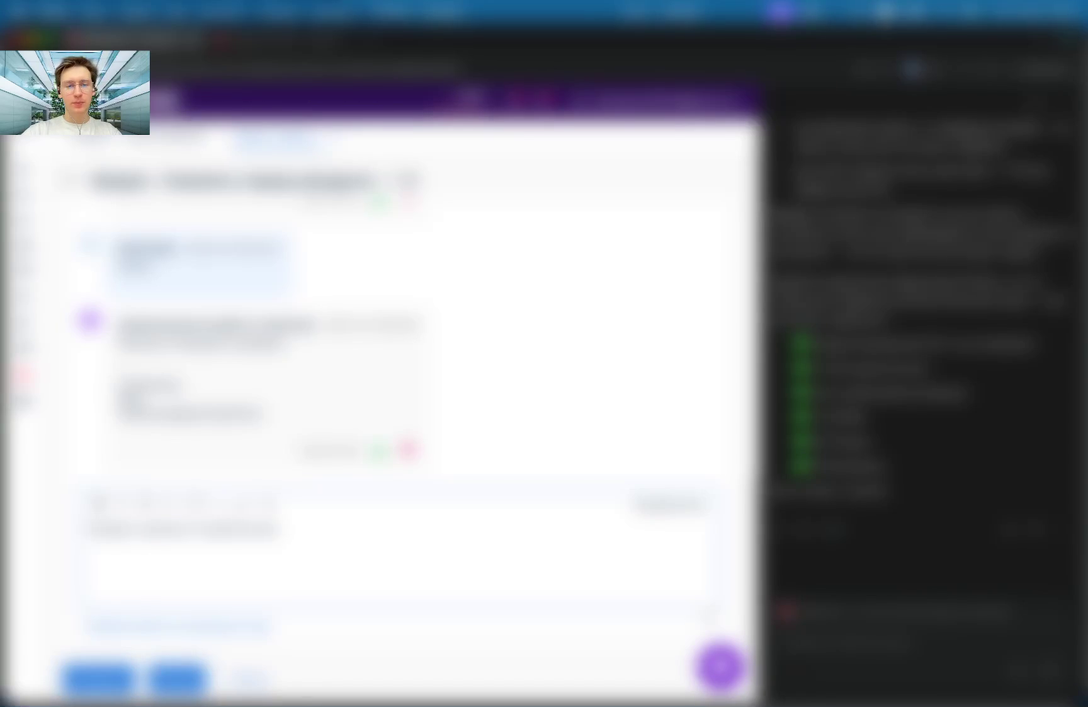
{"action": "key", "text": "Return"}
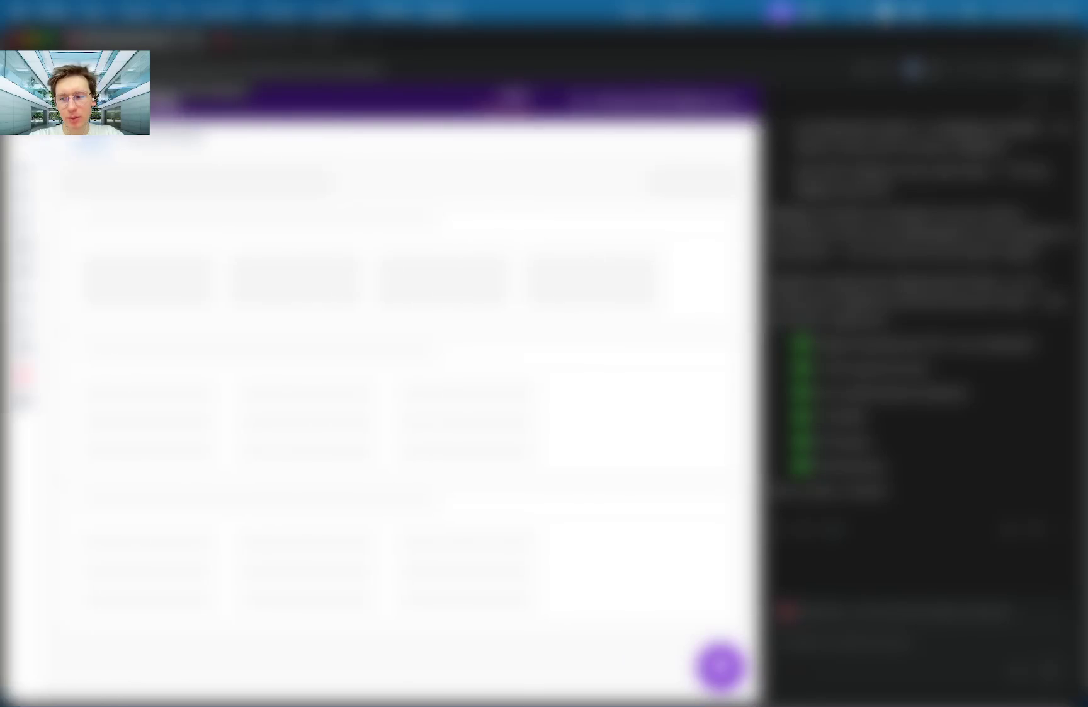
Reopen the support ticket and rate the latest support reply as helpful.
{"action": "scroll", "coordinate": [378, 409], "scroll_direction": "down", "scroll_amount": 5}
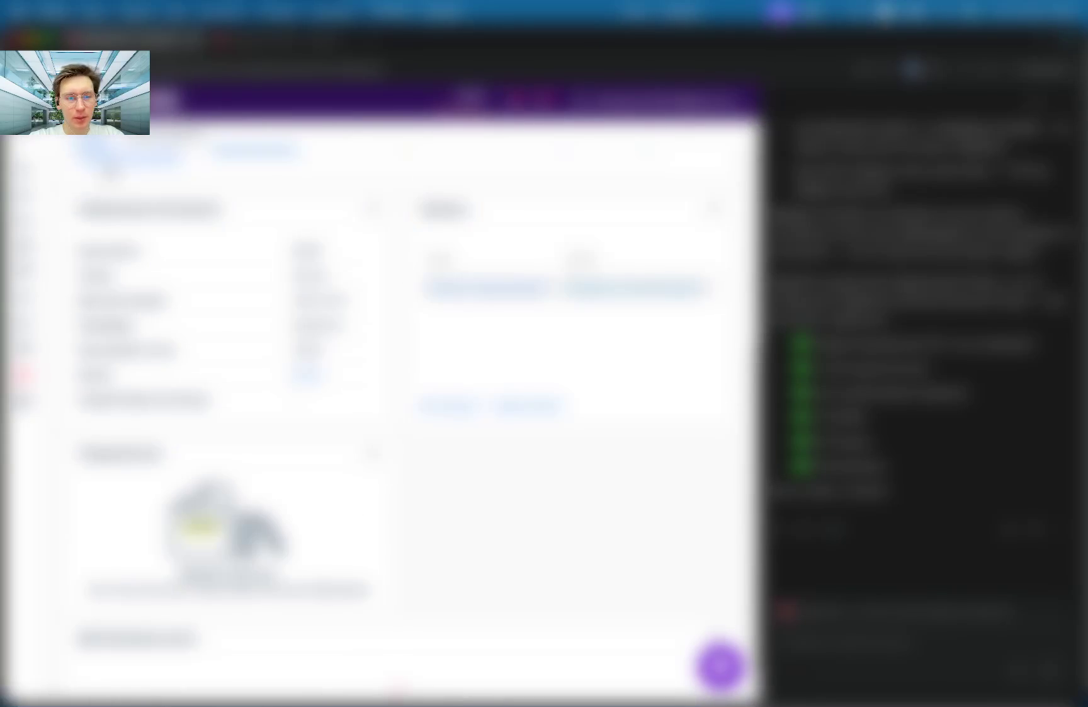
{"action": "scroll", "coordinate": [377, 409], "scroll_direction": "up", "scroll_amount": 5}
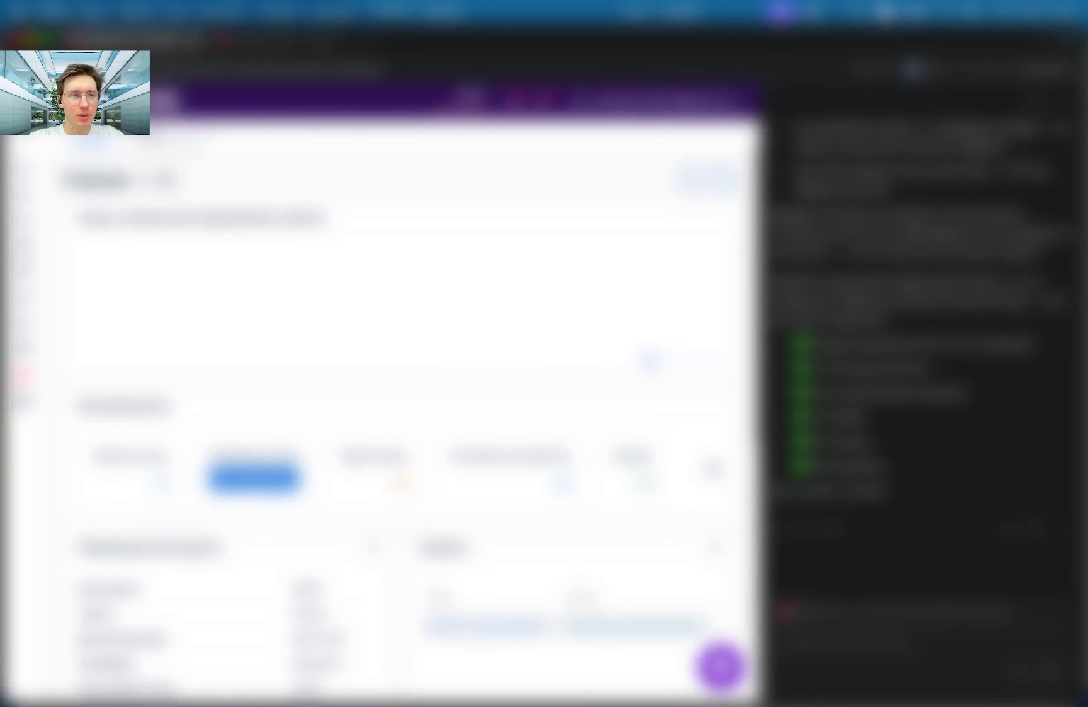
{"action": "left_click", "coordinate": [167, 145]}
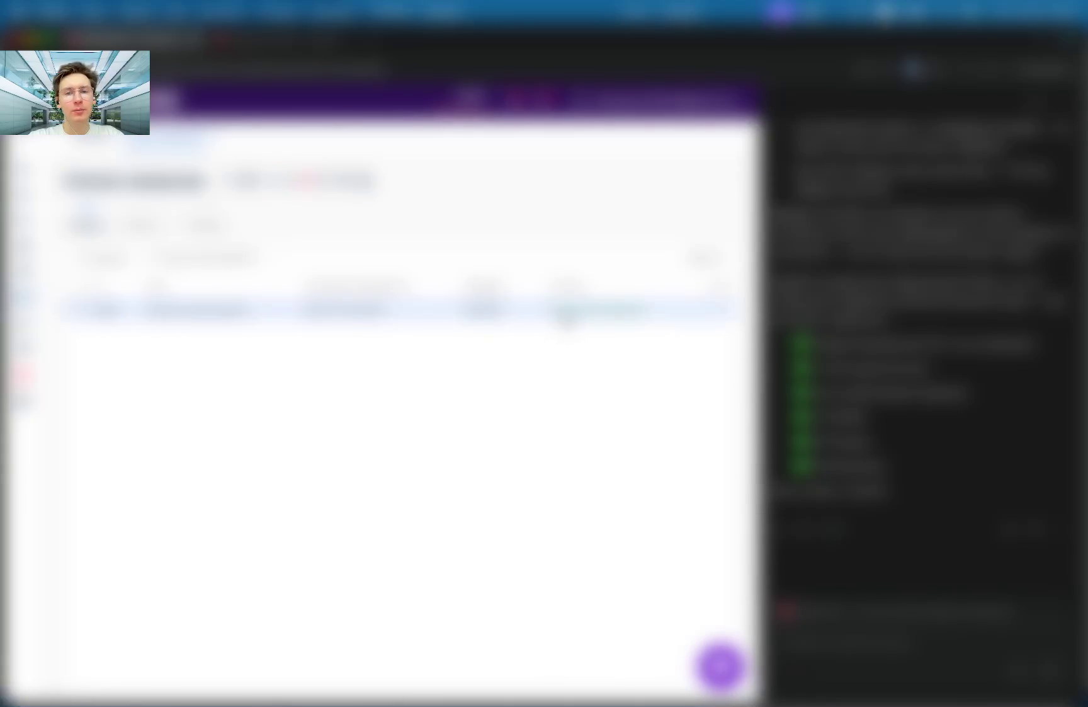
{"action": "left_click", "coordinate": [721, 313]}
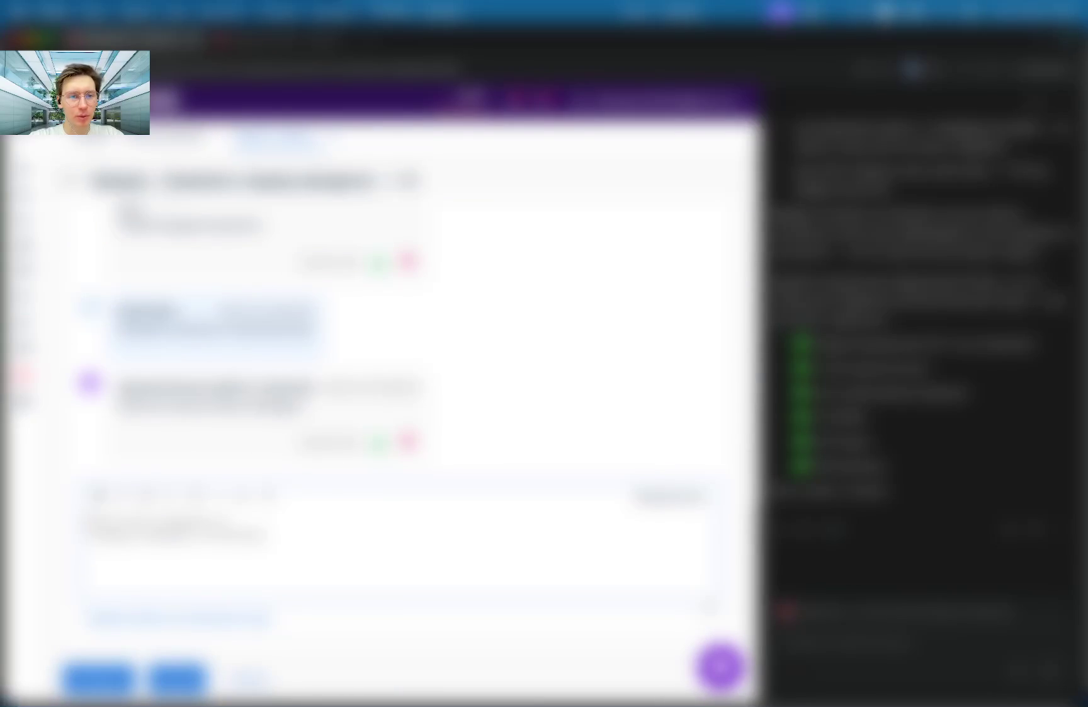
{"action": "left_click", "coordinate": [381, 444]}
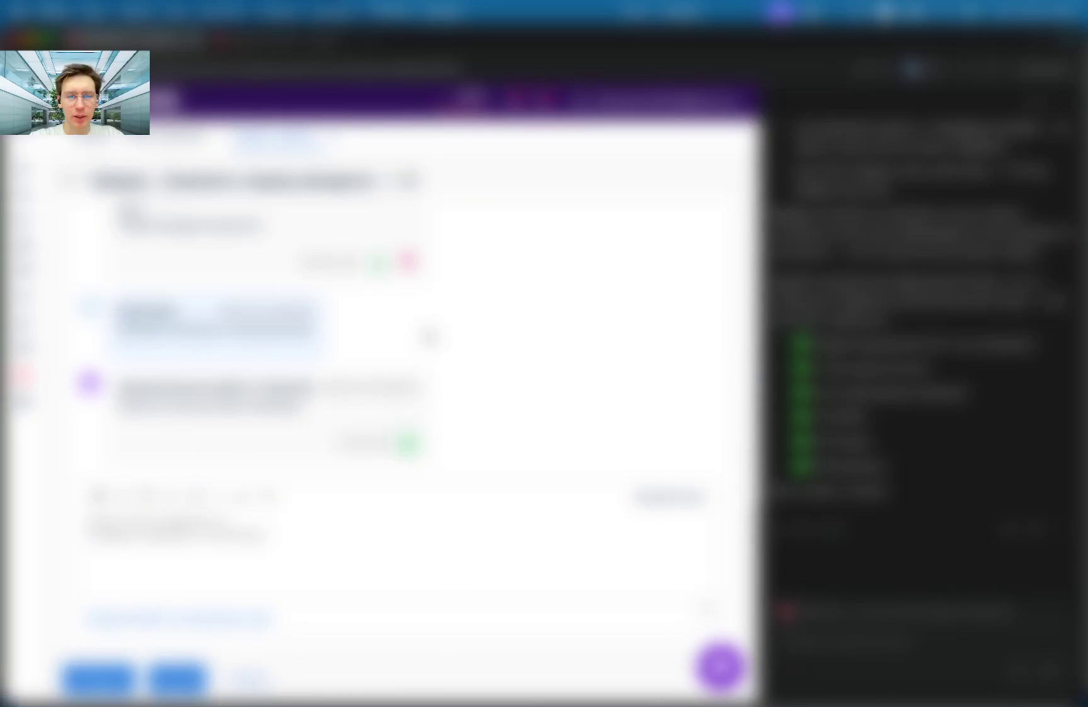
Return to the ticket list and open the cart with the pending order.
{"action": "scroll", "coordinate": [430, 338], "scroll_direction": "up", "scroll_amount": 2}
{"action": "left_click", "coordinate": [71, 181]}
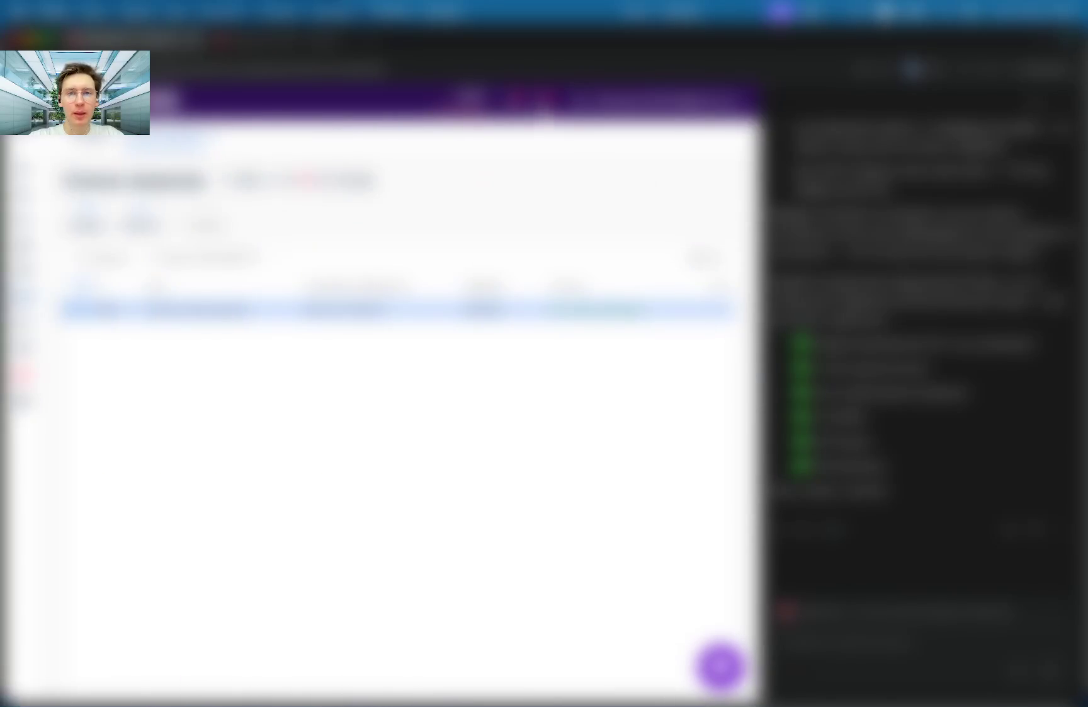
{"action": "left_click", "coordinate": [189, 309]}
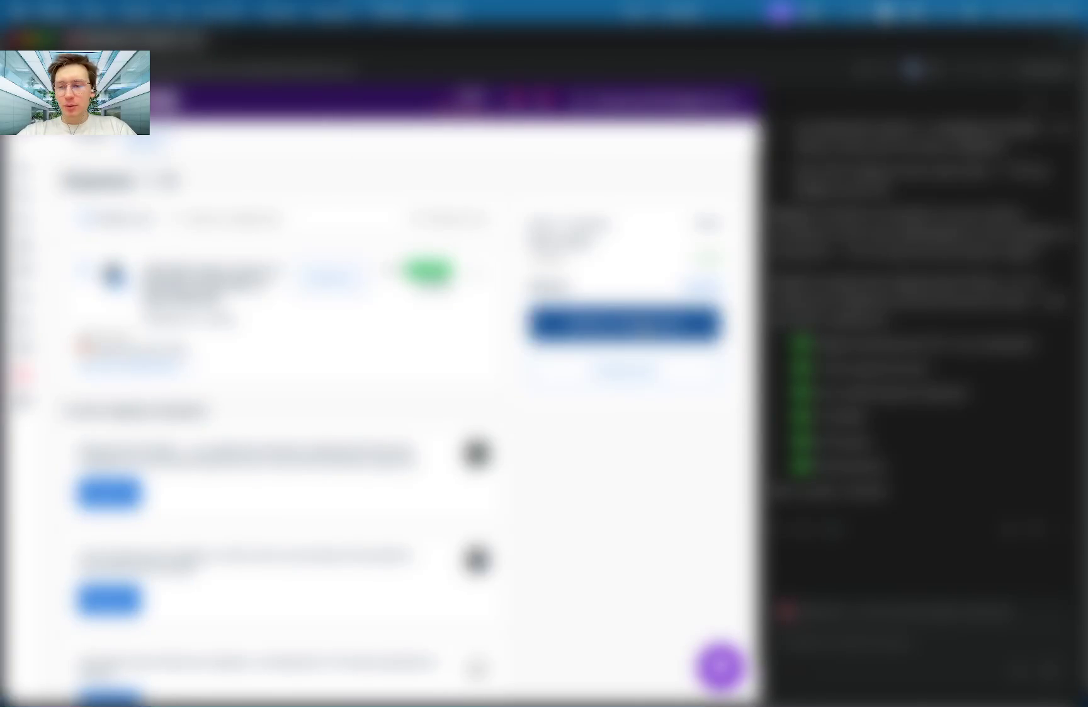
Proceed to checkout from the cart summary and start adding a new payer.
{"action": "left_click", "coordinate": [624, 323]}
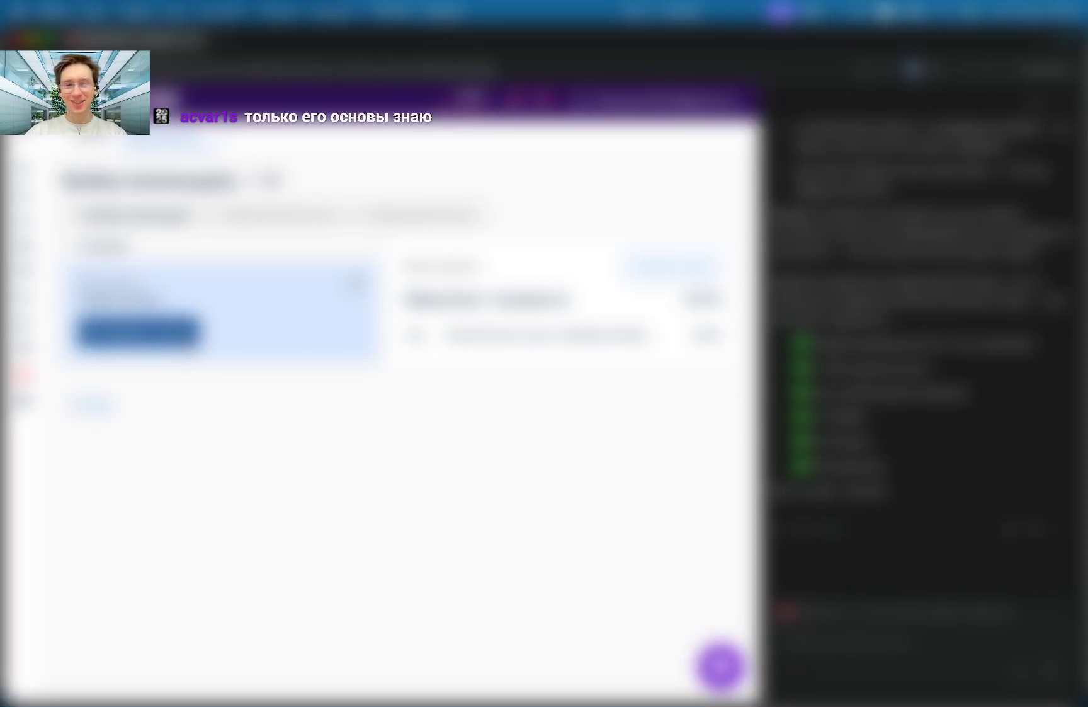
{"action": "left_click", "coordinate": [137, 331]}
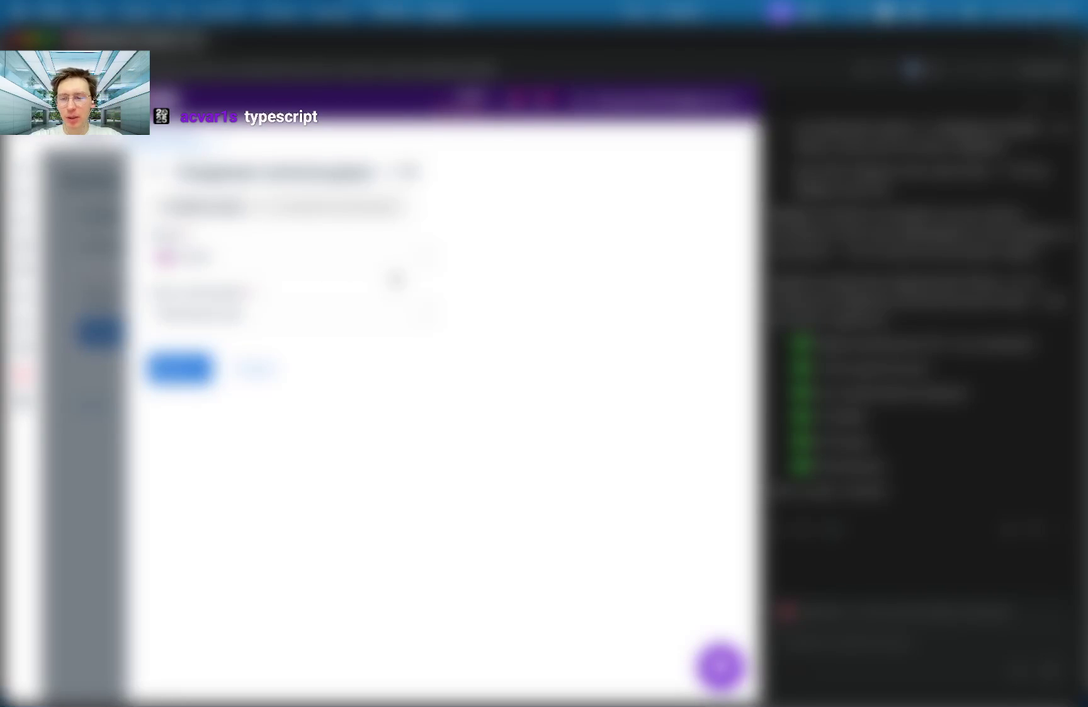
Continue to step 2, Создание плательщика, to enter the payer's details.
{"action": "left_click", "coordinate": [180, 368]}
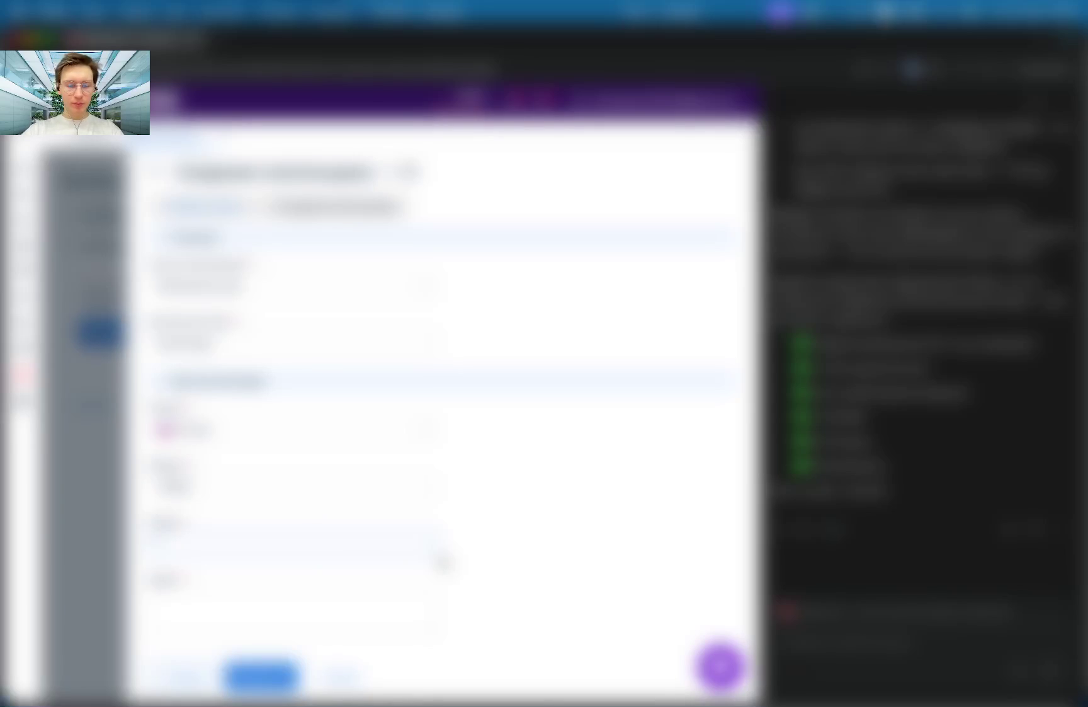
Fill the payer's name, description and contact fields with 'test', 'test messages.' and 'com/'.
{"action": "type", "text": "test"}
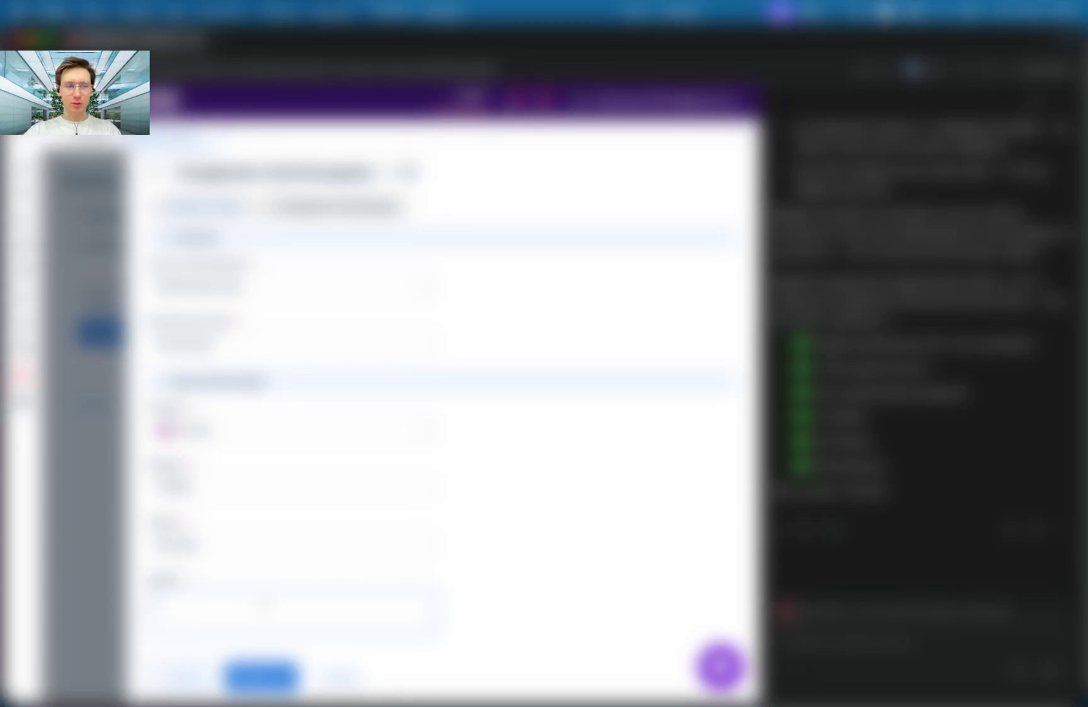
{"action": "type", "text": "test message"}
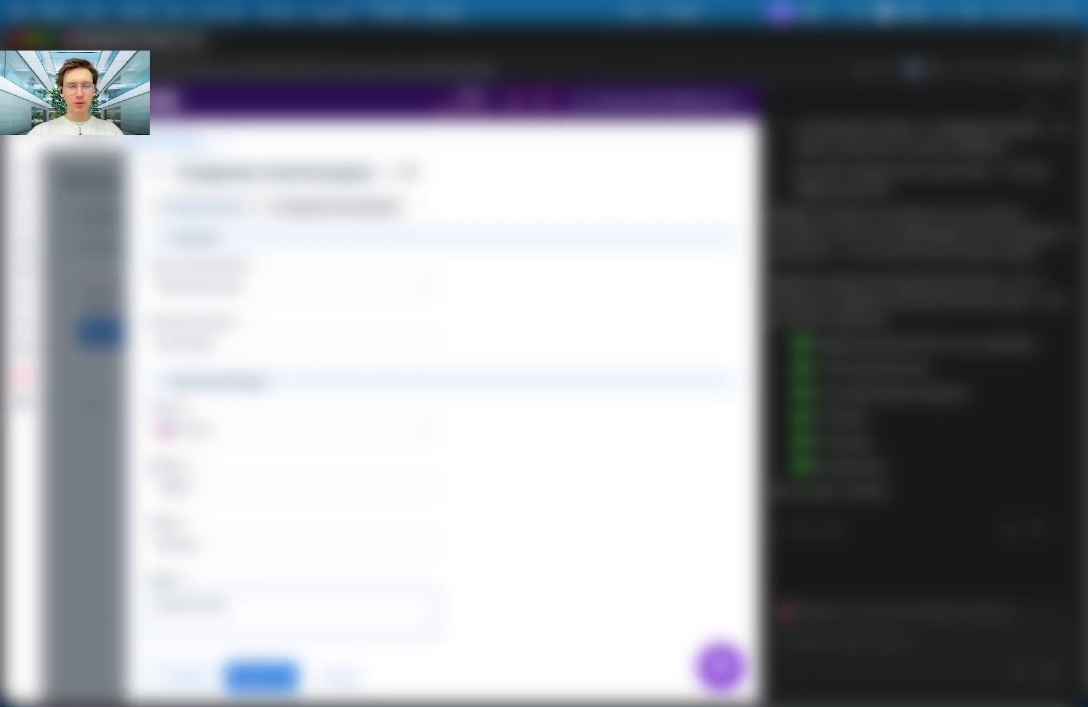
{"action": "type", "text": "s."}
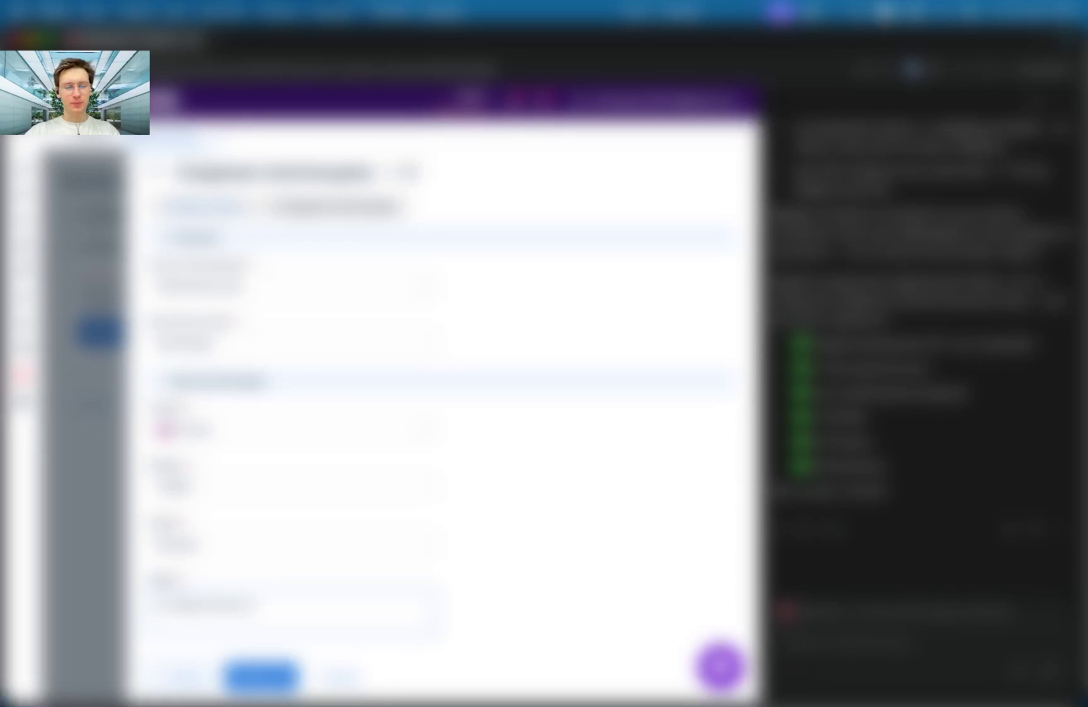
{"action": "type", "text": "com"}
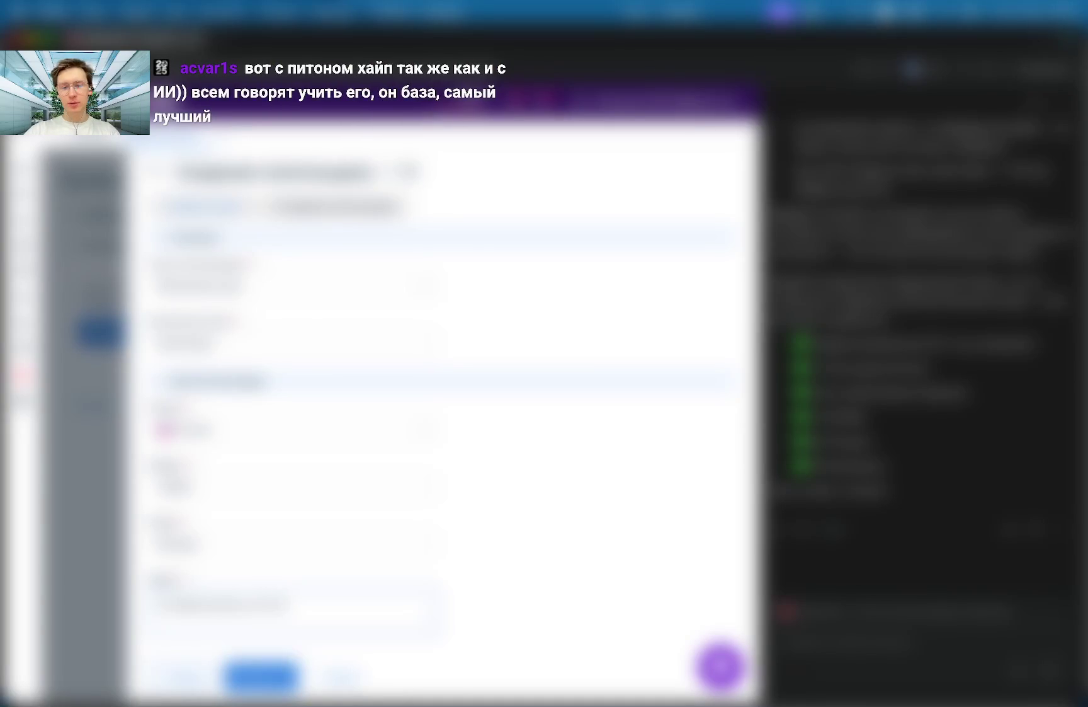
{"action": "type", "text": "/"}
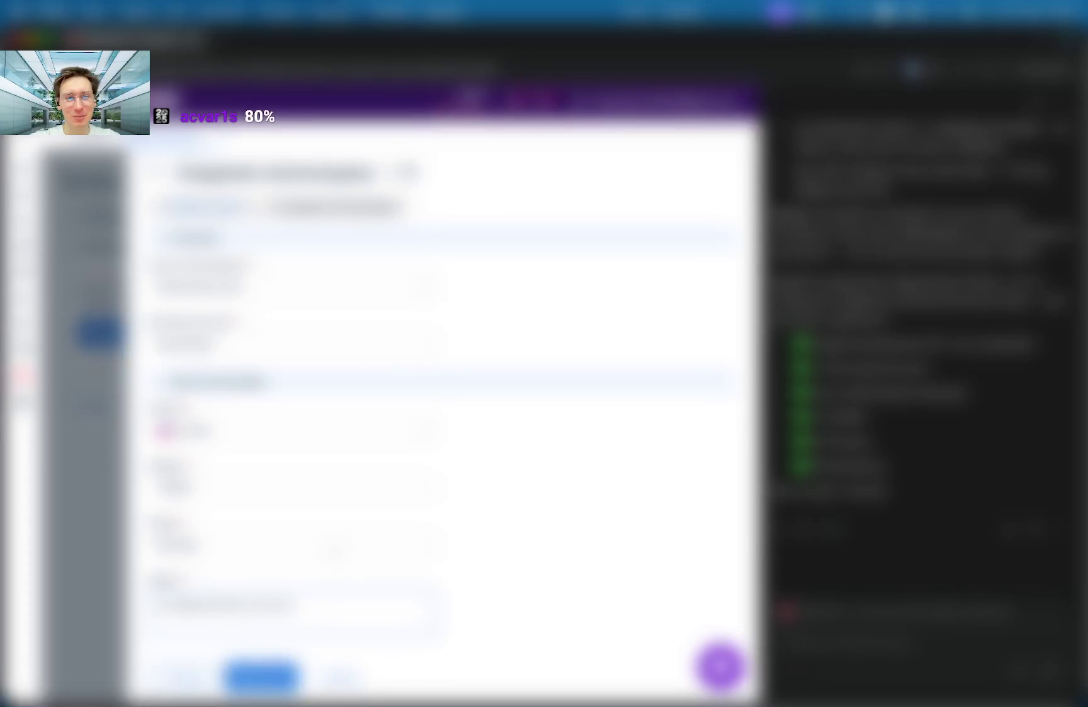
Submit the 6.72 € DE H20 server order and dismiss the browser popup.
{"action": "left_click", "coordinate": [261, 677]}
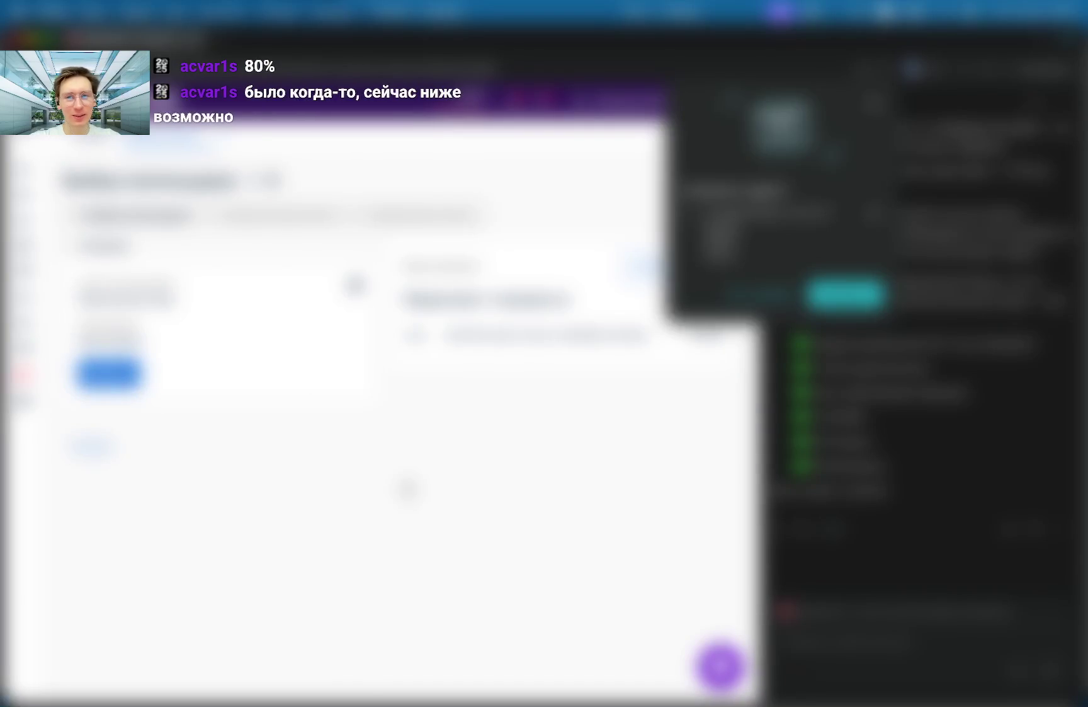
{"action": "left_click", "coordinate": [760, 292]}
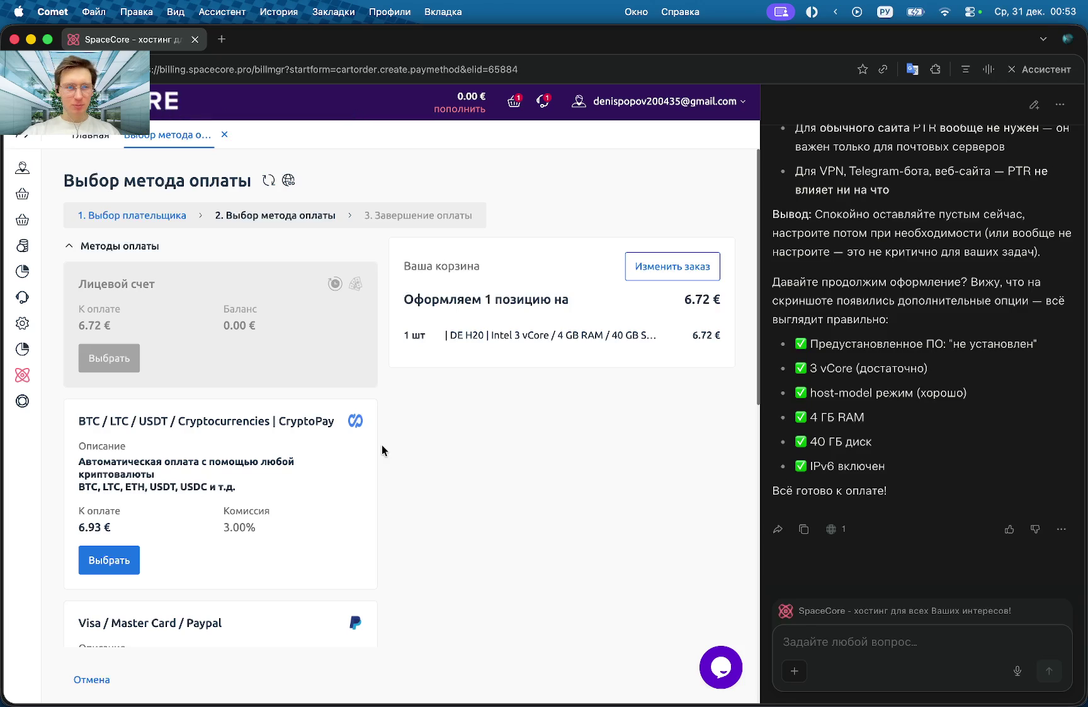
{"action": "scroll", "coordinate": [412, 443], "scroll_direction": "down", "scroll_amount": 3}
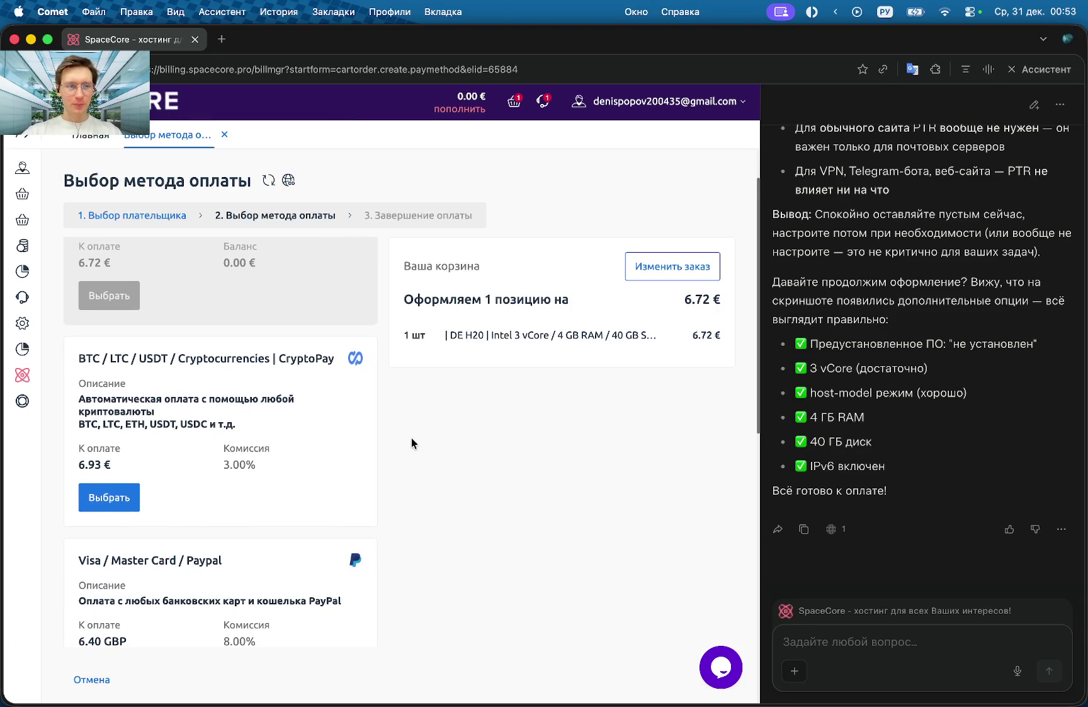
{"action": "scroll", "coordinate": [451, 493], "scroll_direction": "down", "scroll_amount": 5}
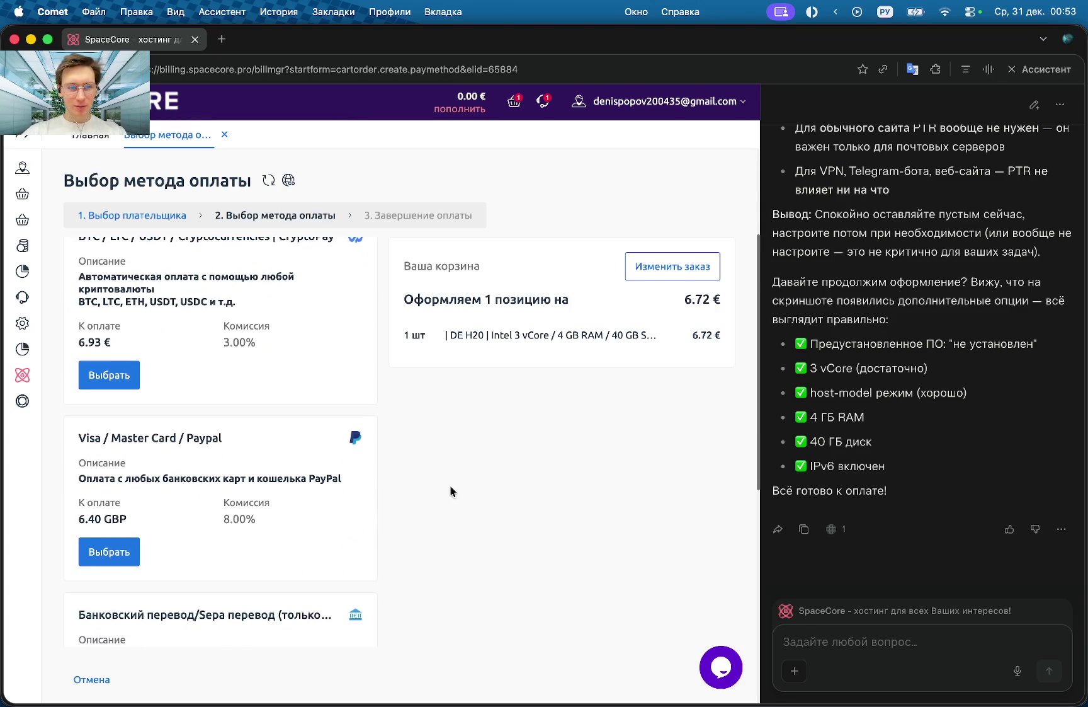
{"action": "scroll", "coordinate": [427, 514], "scroll_direction": "down", "scroll_amount": 5}
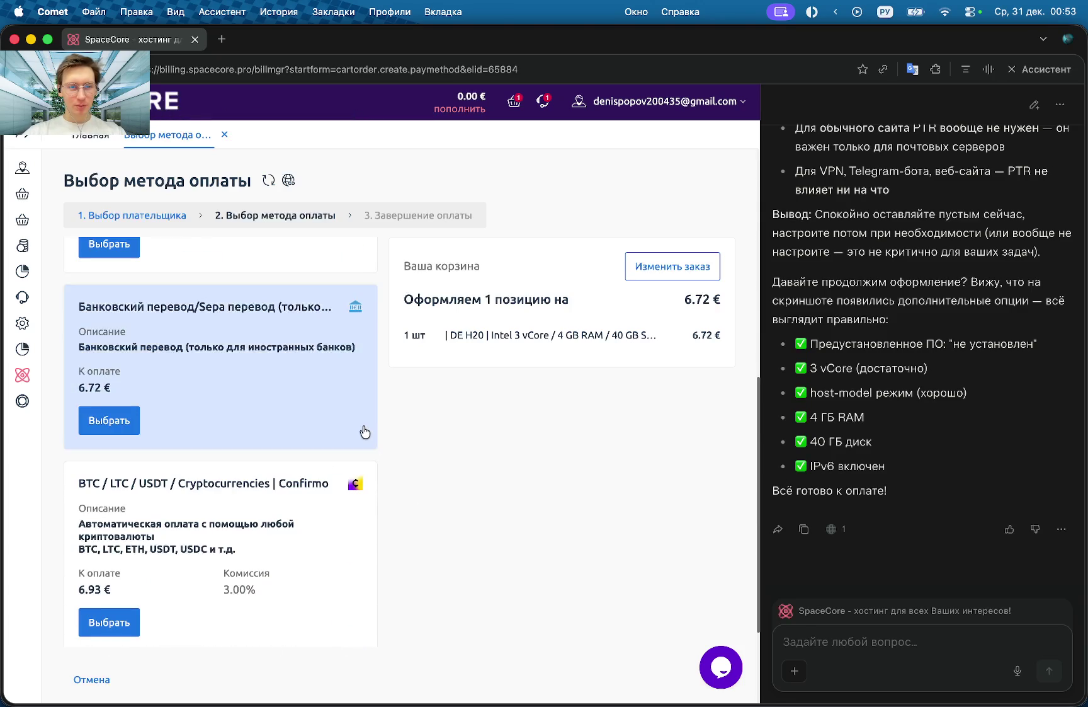
{"action": "scroll", "coordinate": [360, 430], "scroll_direction": "down", "scroll_amount": 4}
{"action": "scroll", "coordinate": [315, 520], "scroll_direction": "up", "scroll_amount": 15}
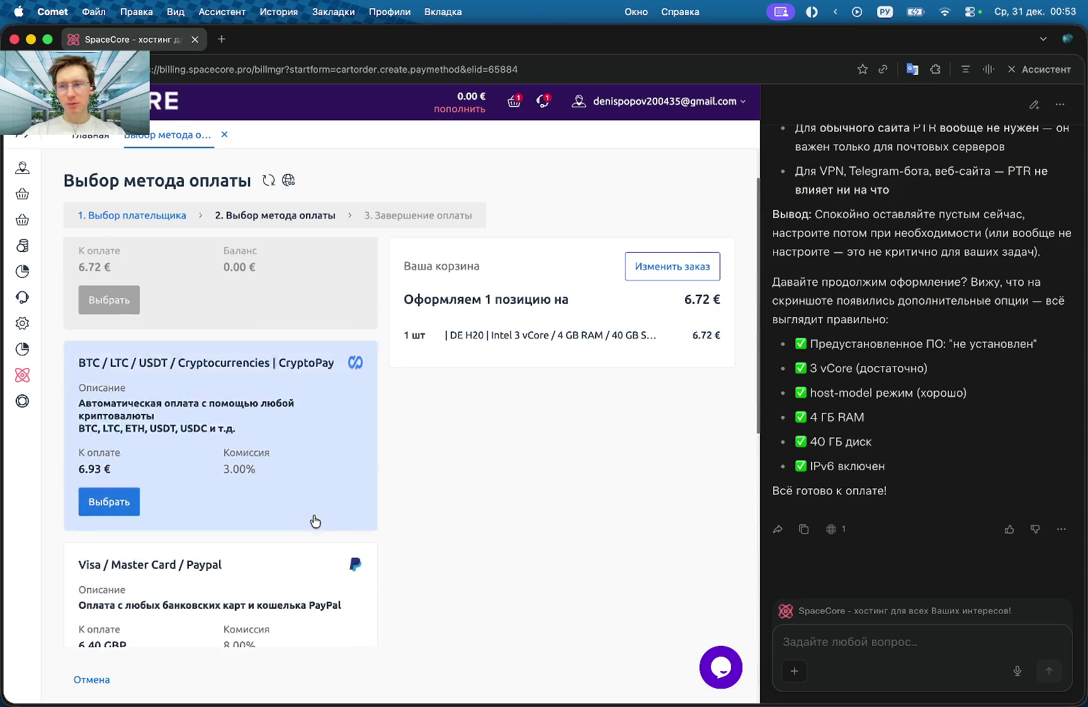
{"action": "scroll", "coordinate": [439, 621], "scroll_direction": "down", "scroll_amount": 7}
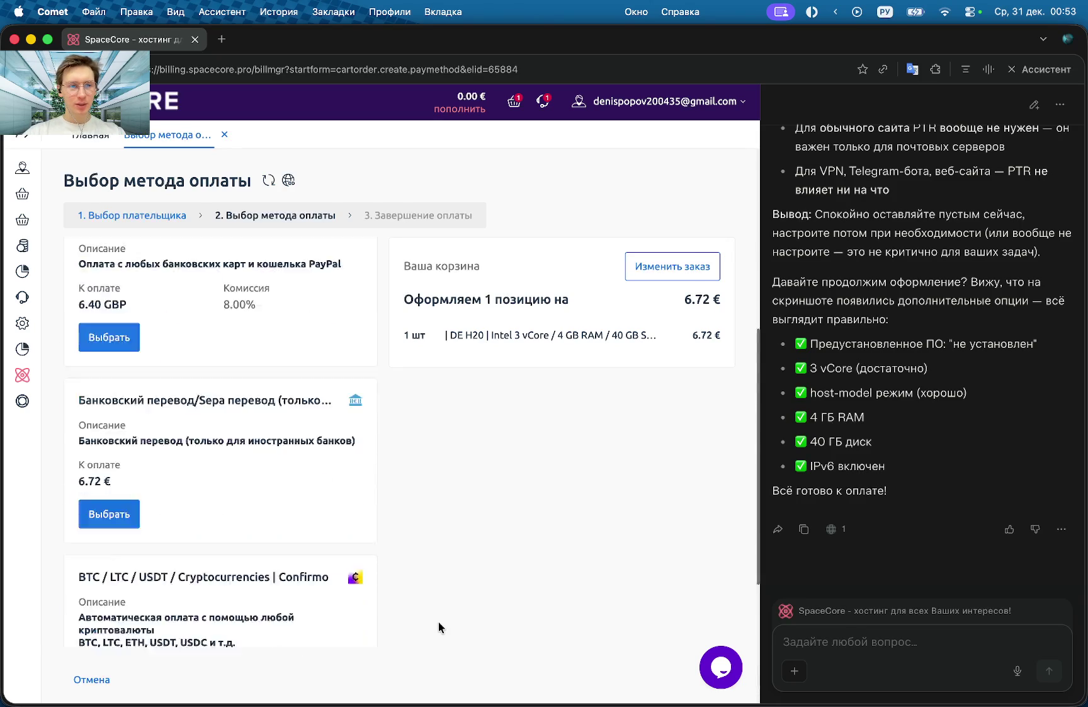
{"action": "scroll", "coordinate": [439, 621], "scroll_direction": "up", "scroll_amount": 7}
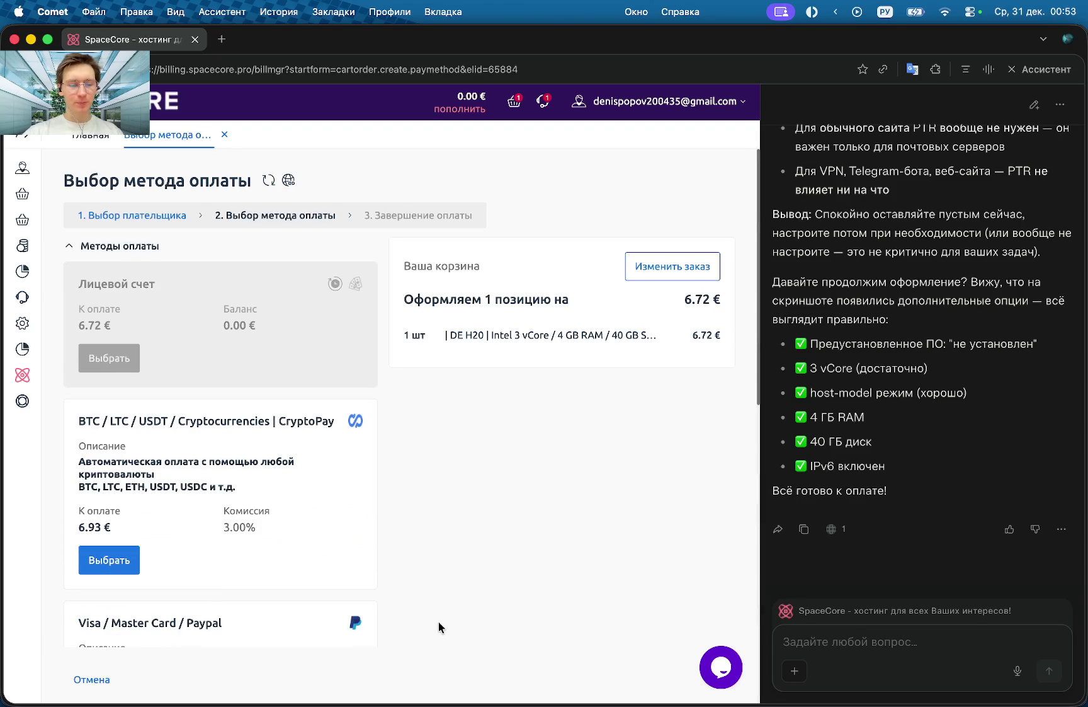
{"action": "scroll", "coordinate": [385, 466], "scroll_direction": "down", "scroll_amount": 3}
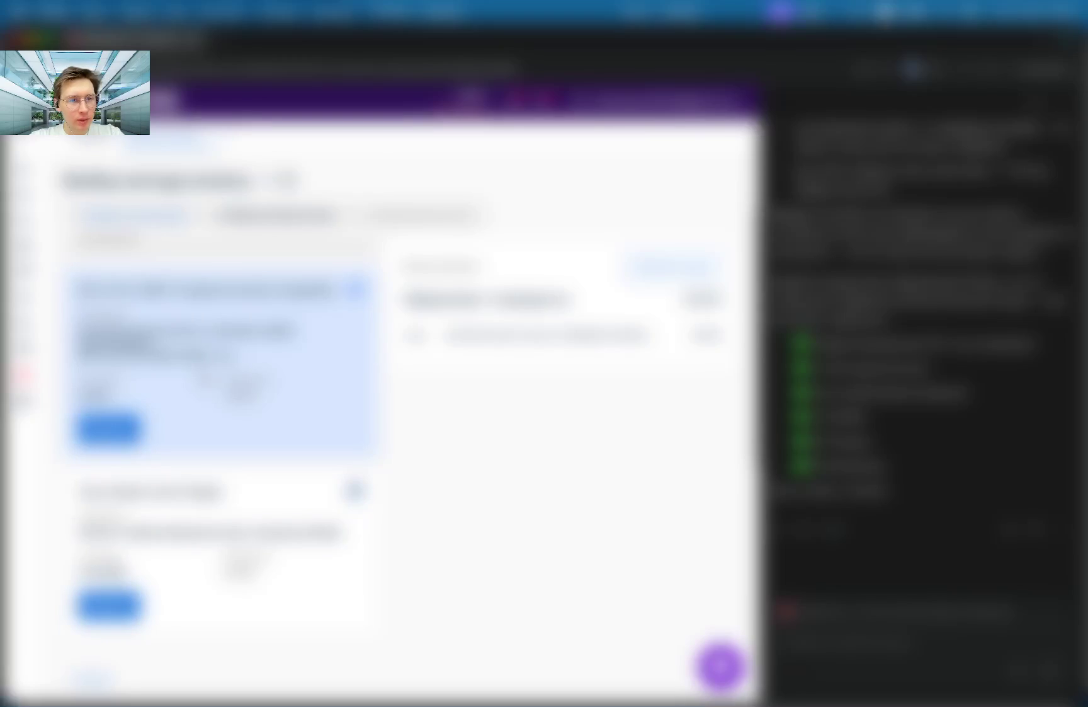
{"action": "scroll", "coordinate": [220, 429], "scroll_direction": "down", "scroll_amount": 3}
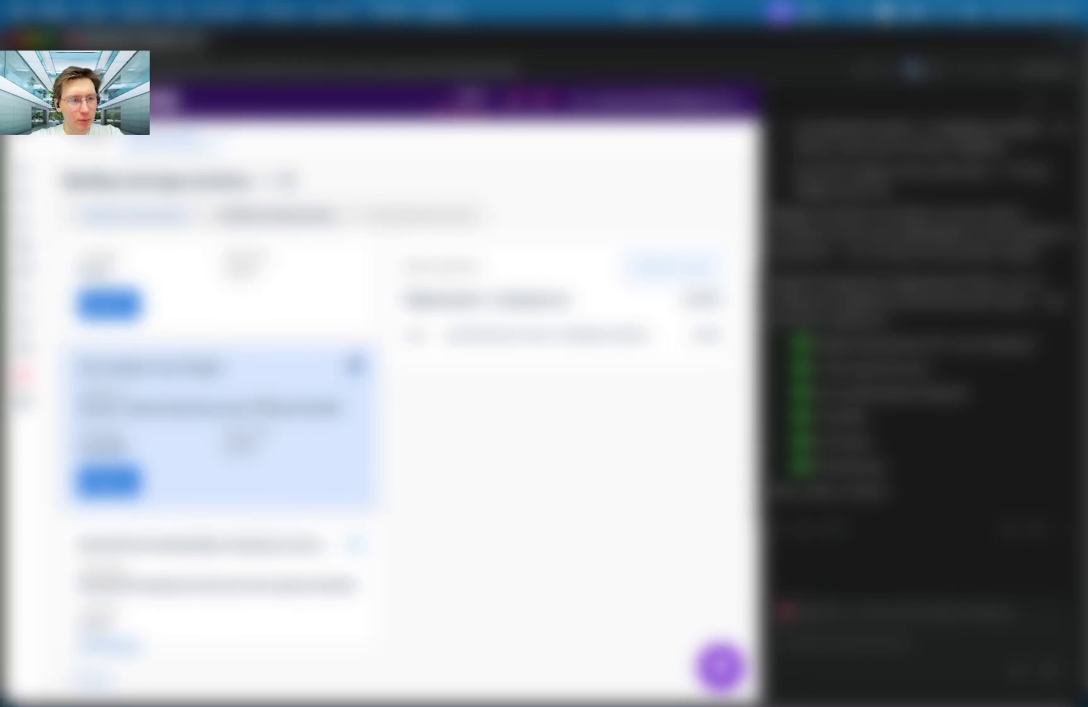
{"action": "scroll", "coordinate": [221, 428], "scroll_direction": "down", "scroll_amount": 2}
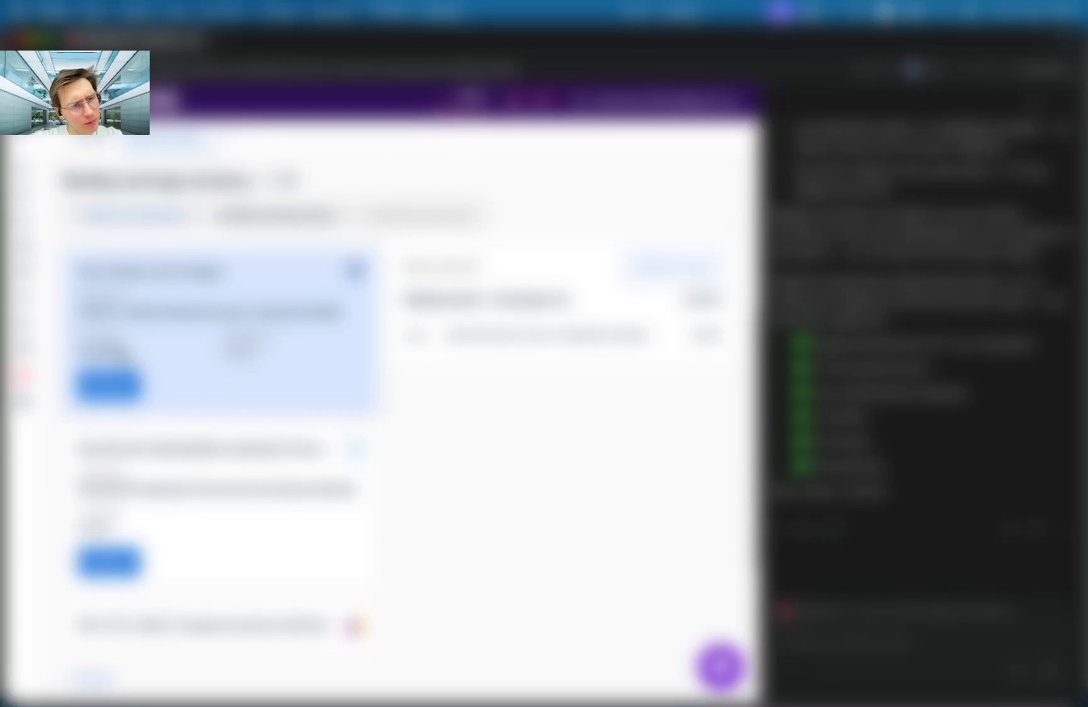
{"action": "scroll", "coordinate": [221, 441], "scroll_direction": "down", "scroll_amount": 6}
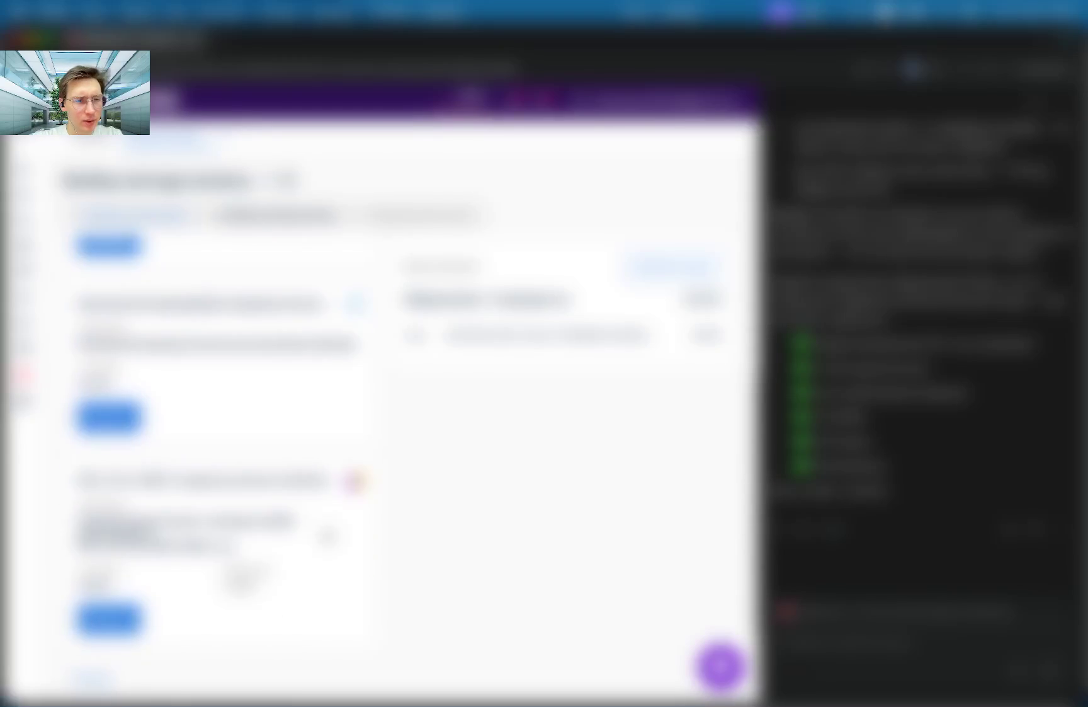
{"action": "scroll", "coordinate": [220, 441], "scroll_direction": "up", "scroll_amount": 1}
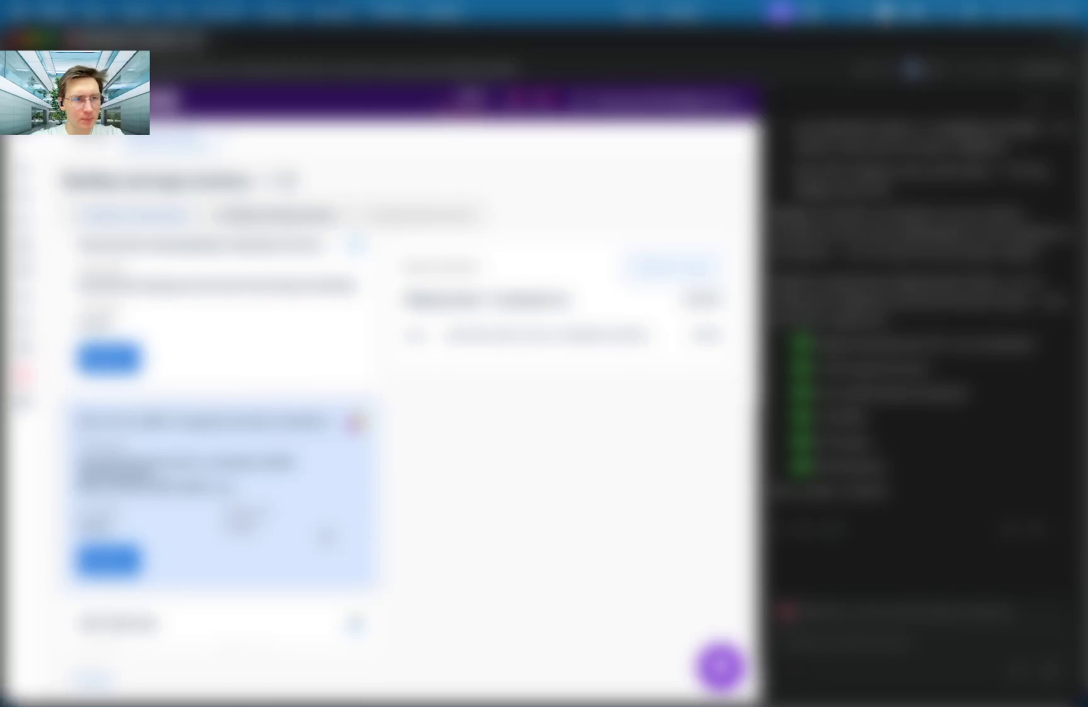
{"action": "scroll", "coordinate": [220, 548], "scroll_direction": "down", "scroll_amount": 2}
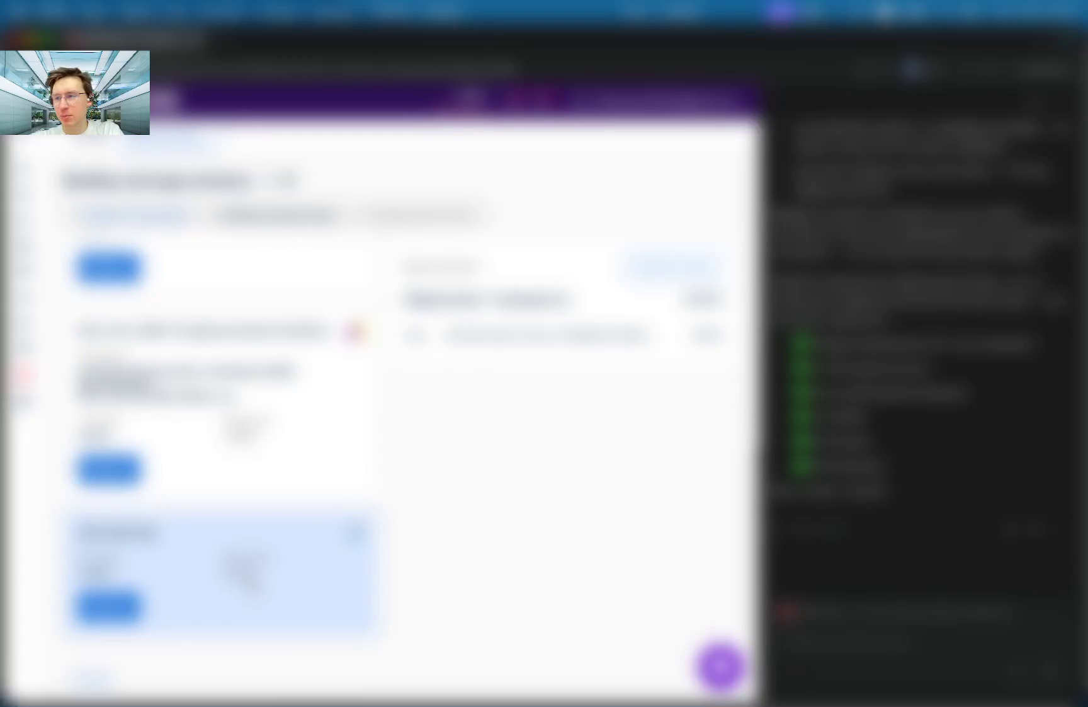
{"action": "scroll", "coordinate": [252, 576], "scroll_direction": "up", "scroll_amount": 2}
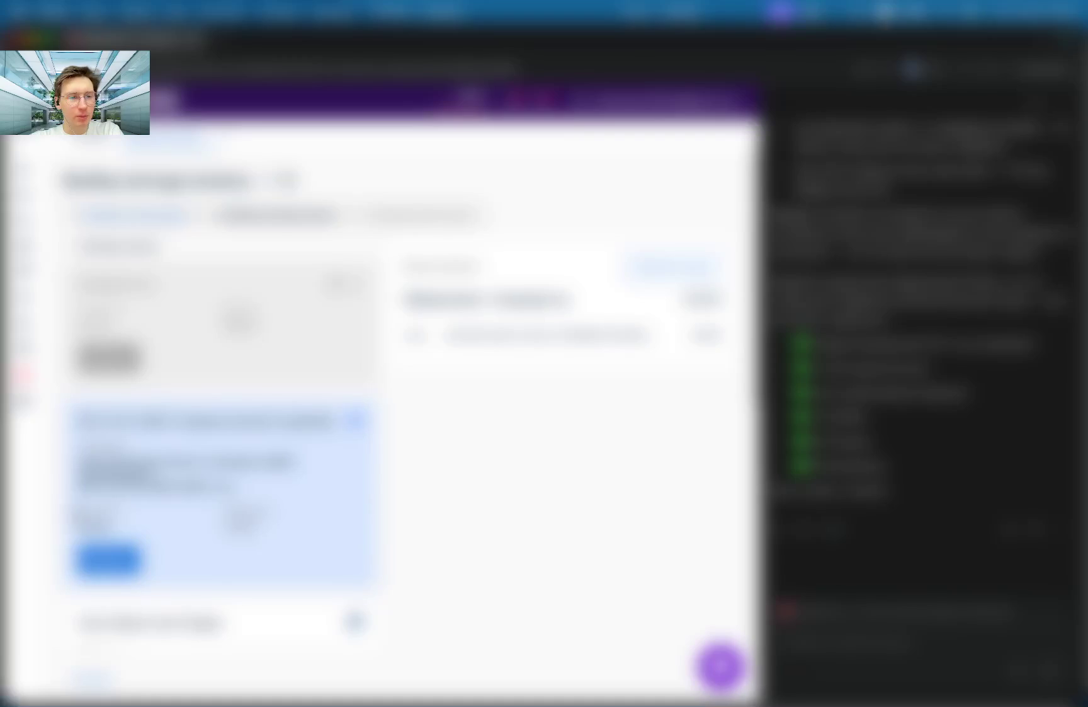
{"action": "left_click", "coordinate": [108, 559]}
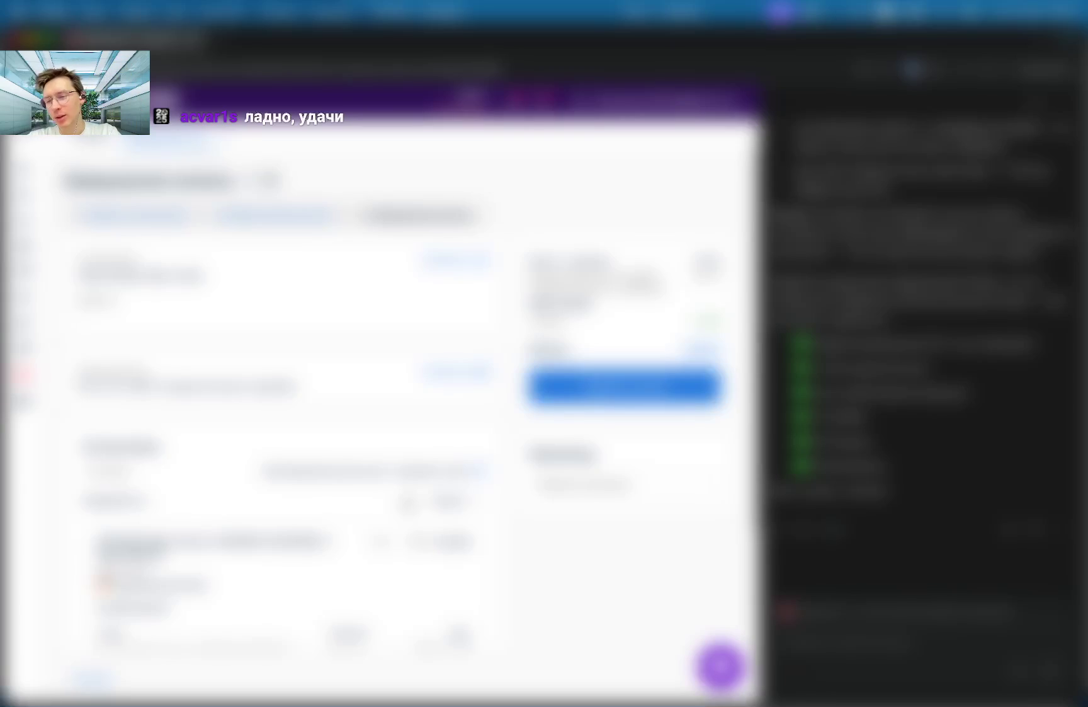
Show all open windows side by side with Mission Control.
{"action": "key", "text": "ctrl+Up"}
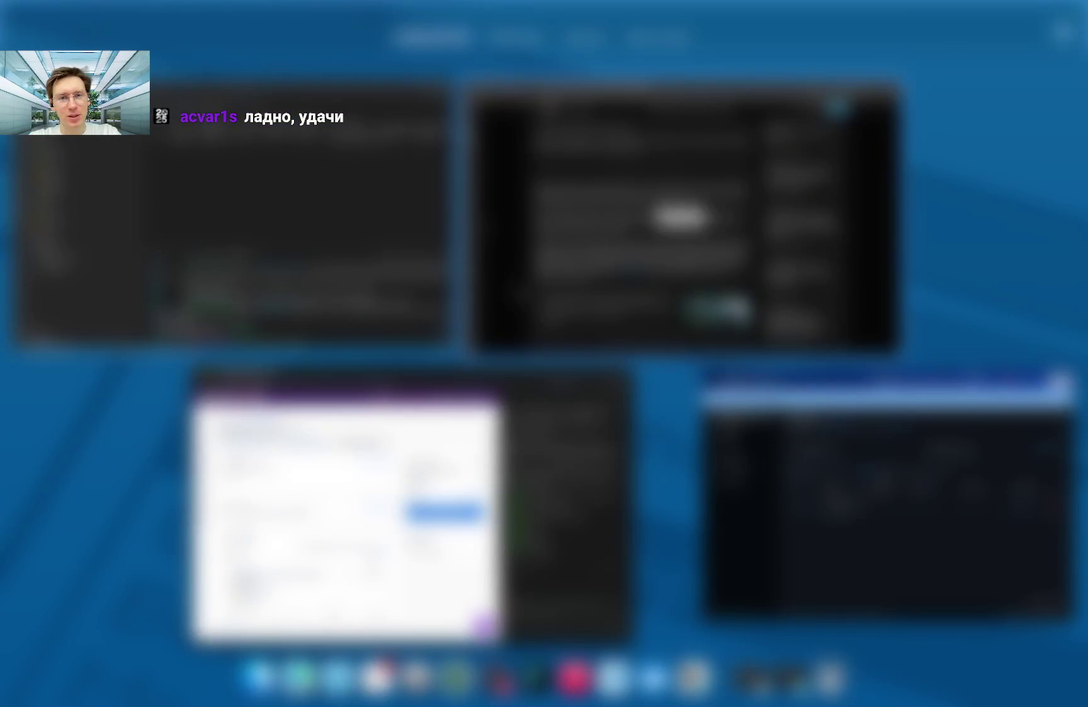
Read through the Habr article, then show all open windows in Mission Control.
{"action": "left_click", "coordinate": [681, 214]}
{"action": "scroll", "coordinate": [440, 378], "scroll_direction": "down", "scroll_amount": 5}
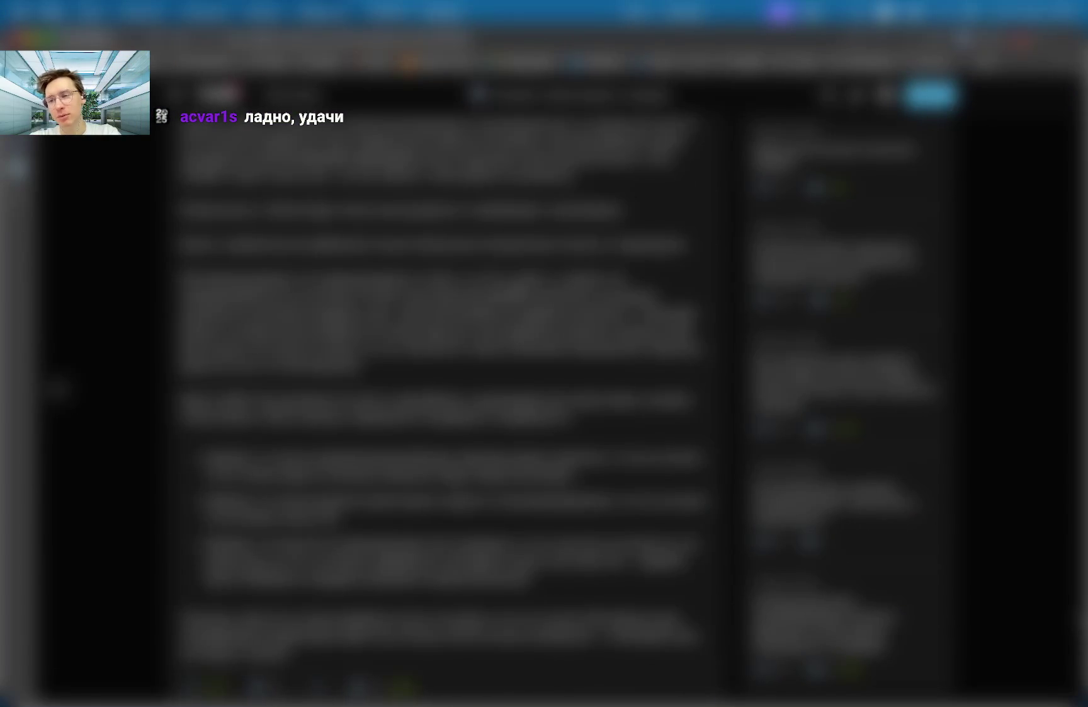
{"action": "scroll", "coordinate": [447, 390], "scroll_direction": "down", "scroll_amount": 15}
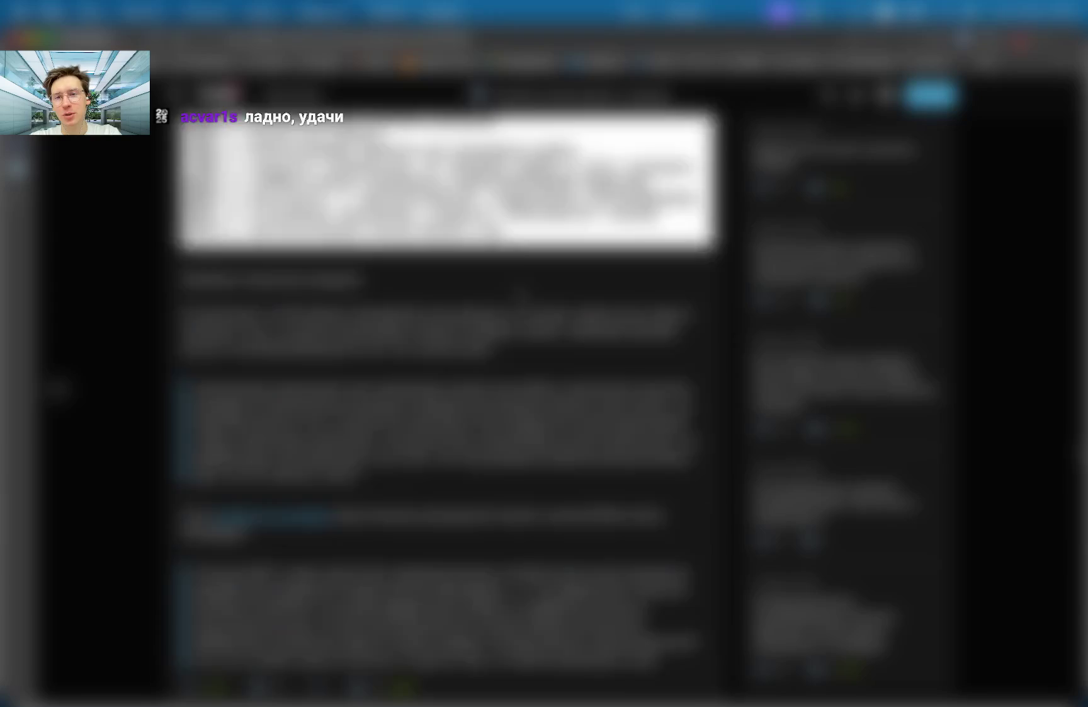
{"action": "scroll", "coordinate": [447, 390], "scroll_direction": "down", "scroll_amount": 20}
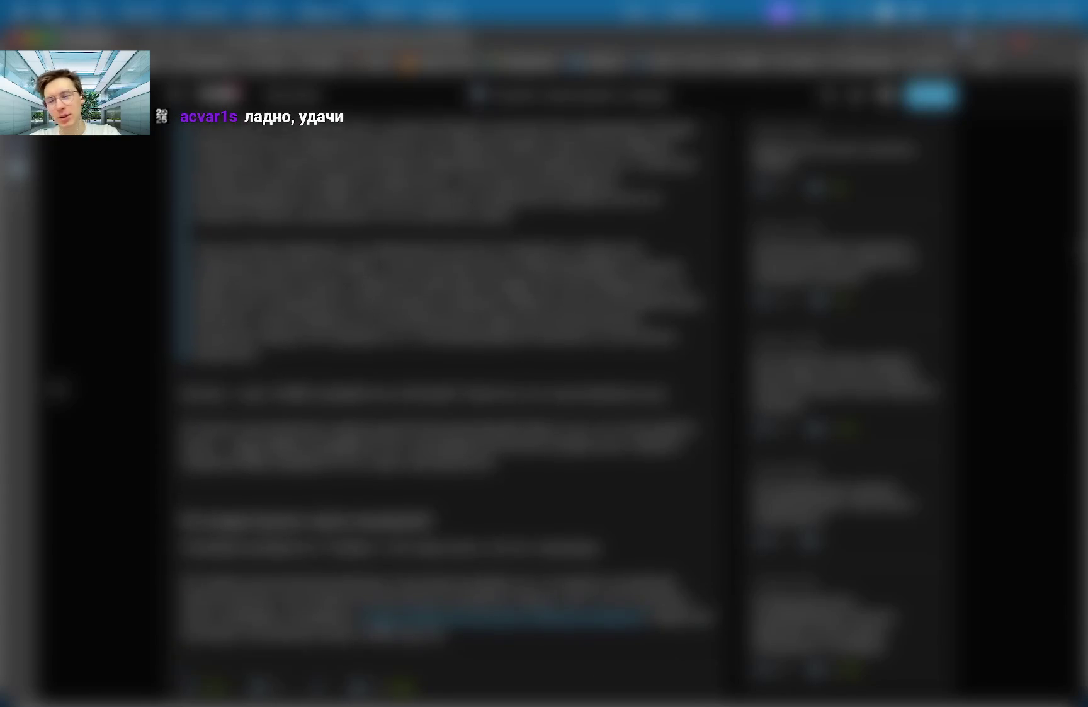
{"action": "scroll", "coordinate": [494, 212], "scroll_direction": "down", "scroll_amount": 5}
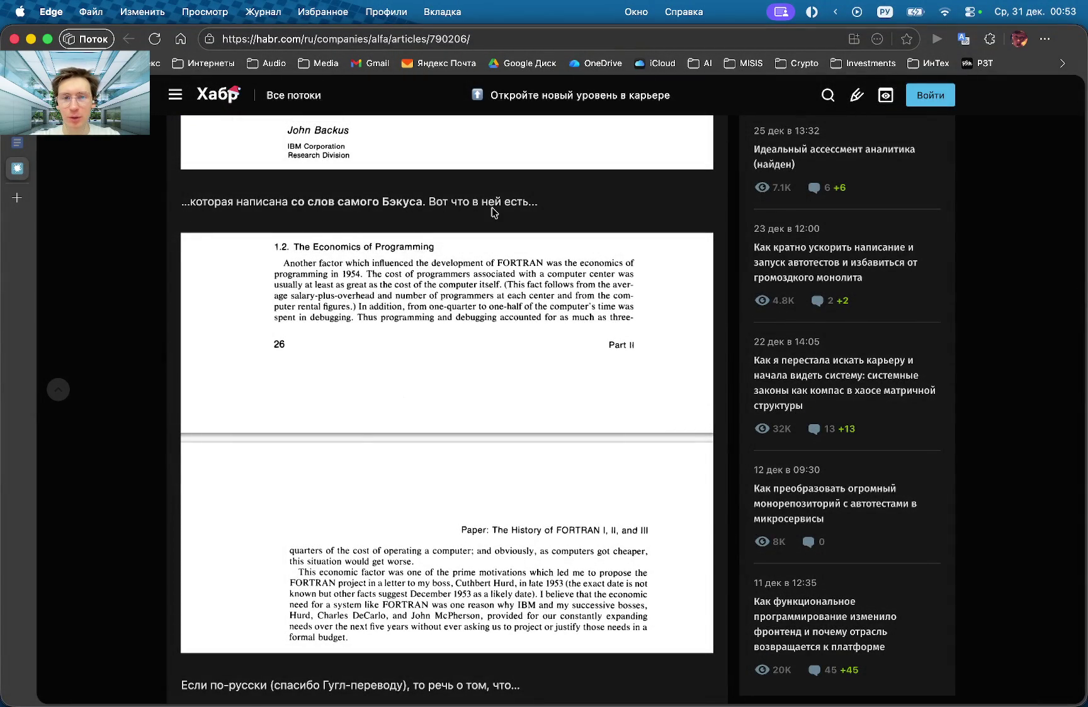
{"action": "scroll", "coordinate": [494, 212], "scroll_direction": "up", "scroll_amount": 20}
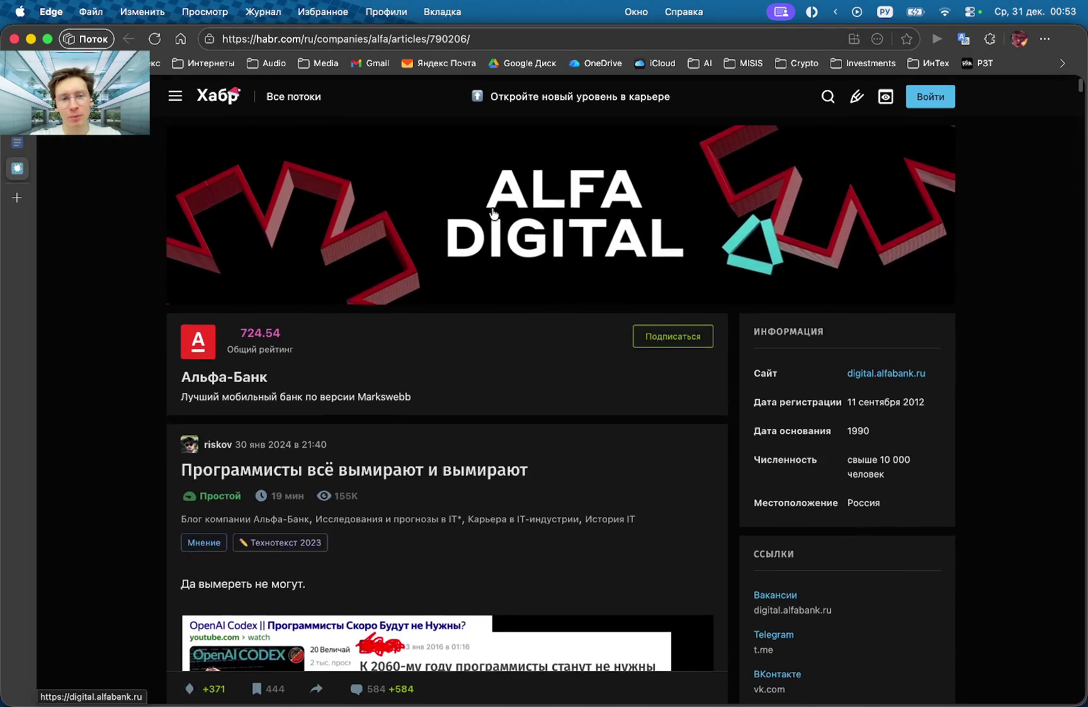
{"action": "scroll", "coordinate": [493, 213], "scroll_direction": "down", "scroll_amount": 8}
{"action": "scroll", "coordinate": [493, 212], "scroll_direction": "down", "scroll_amount": 15}
{"action": "scroll", "coordinate": [493, 212], "scroll_direction": "down", "scroll_amount": 10}
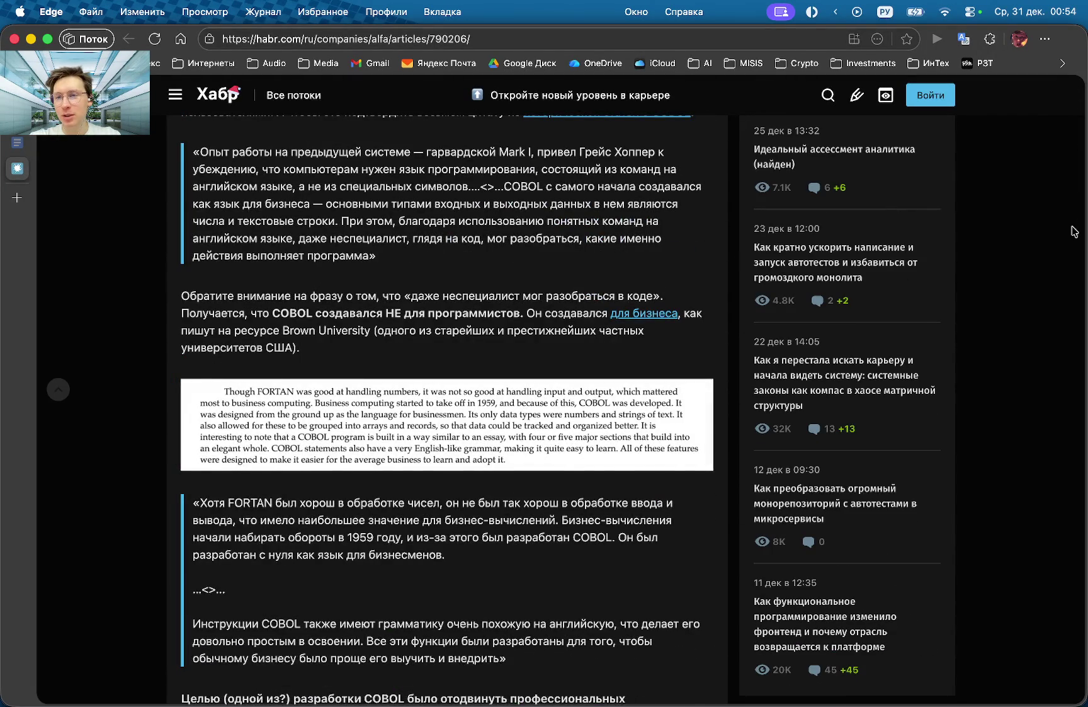
{"action": "left_click_drag", "start_coordinate": [1076, 227], "coordinate": [1041, 645]}
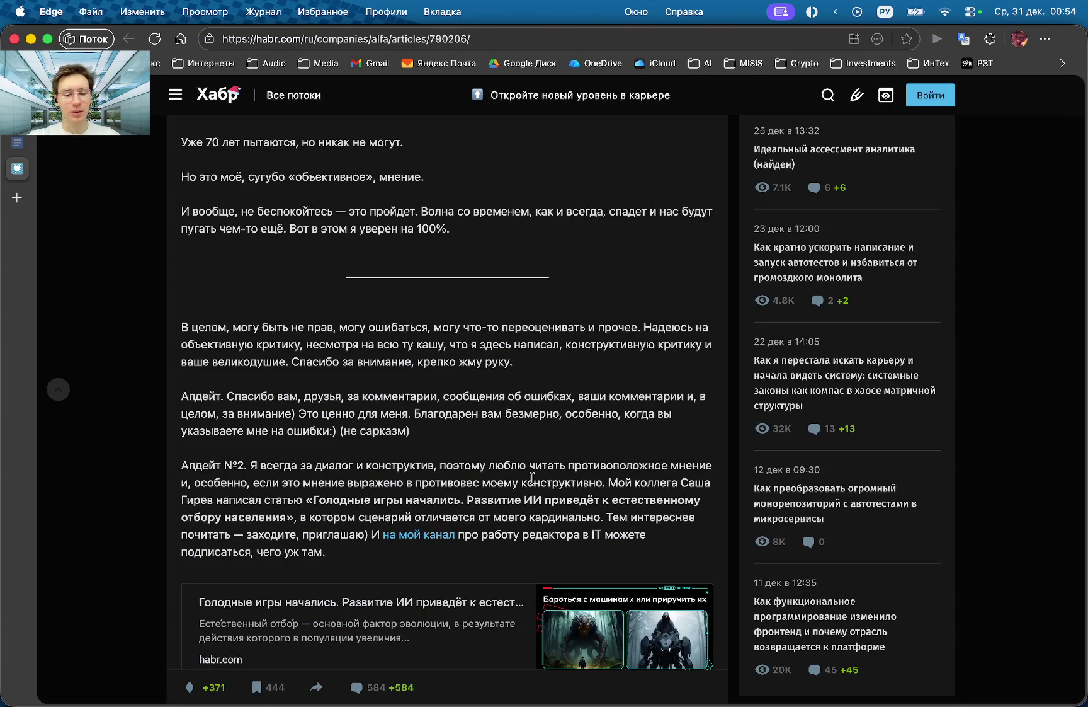
{"action": "key", "text": "ctrl+Up"}
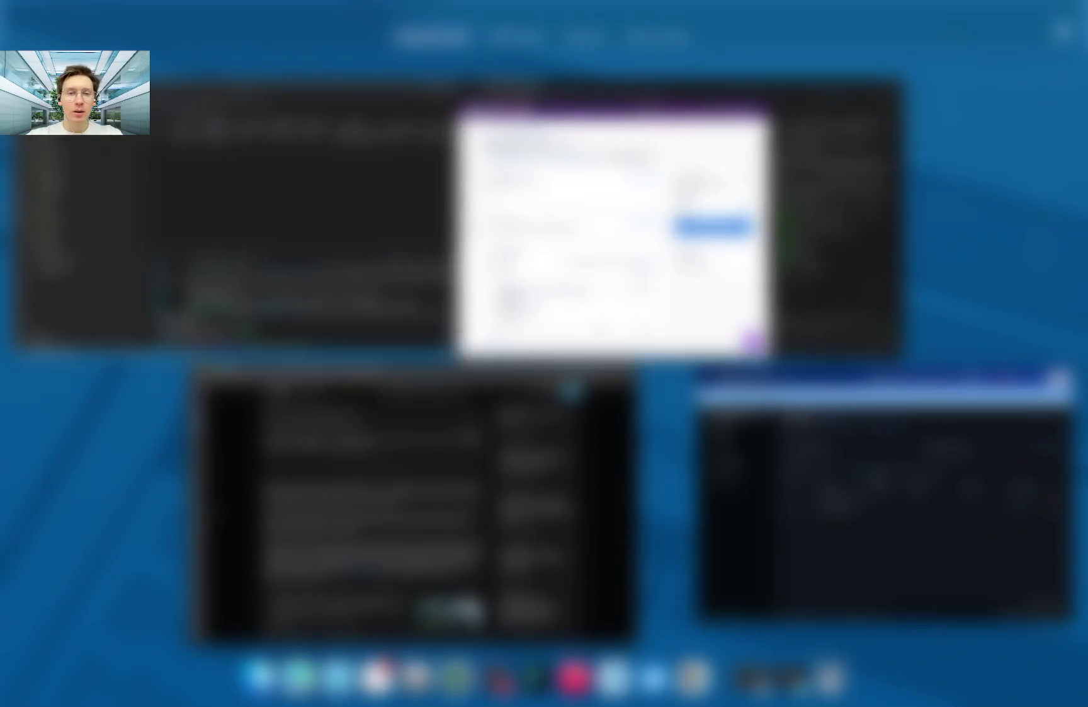
Switch to the SpaceCore checkout window, review the order summary and total, and proceed to payment.
{"action": "left_click", "coordinate": [615, 218]}
{"action": "scroll", "coordinate": [444, 528], "scroll_direction": "down", "scroll_amount": 2}
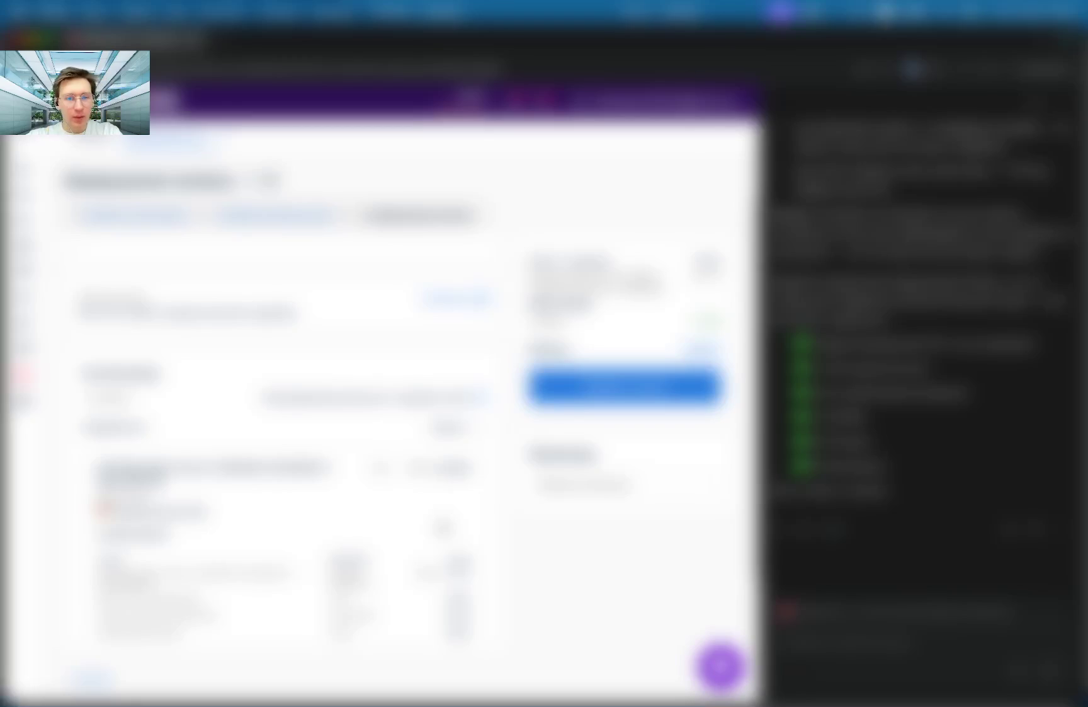
{"action": "scroll", "coordinate": [284, 516], "scroll_direction": "down", "scroll_amount": 2}
{"action": "scroll", "coordinate": [284, 517], "scroll_direction": "down", "scroll_amount": 2}
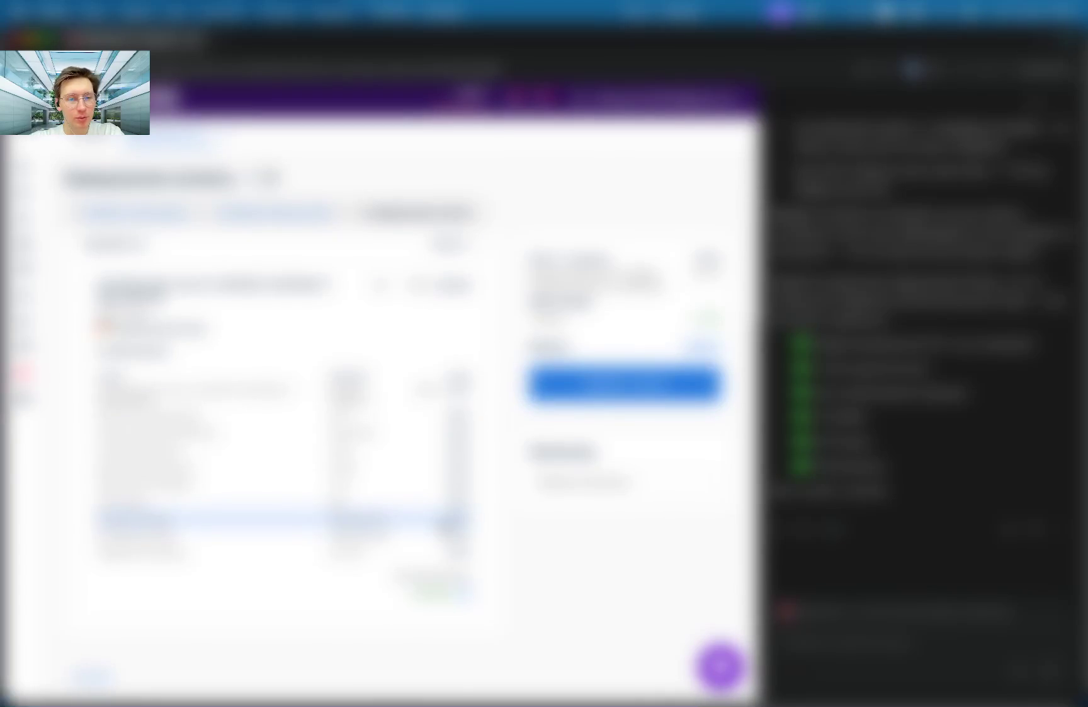
{"action": "scroll", "coordinate": [283, 516], "scroll_direction": "up", "scroll_amount": 2}
{"action": "scroll", "coordinate": [283, 511], "scroll_direction": "down", "scroll_amount": 2}
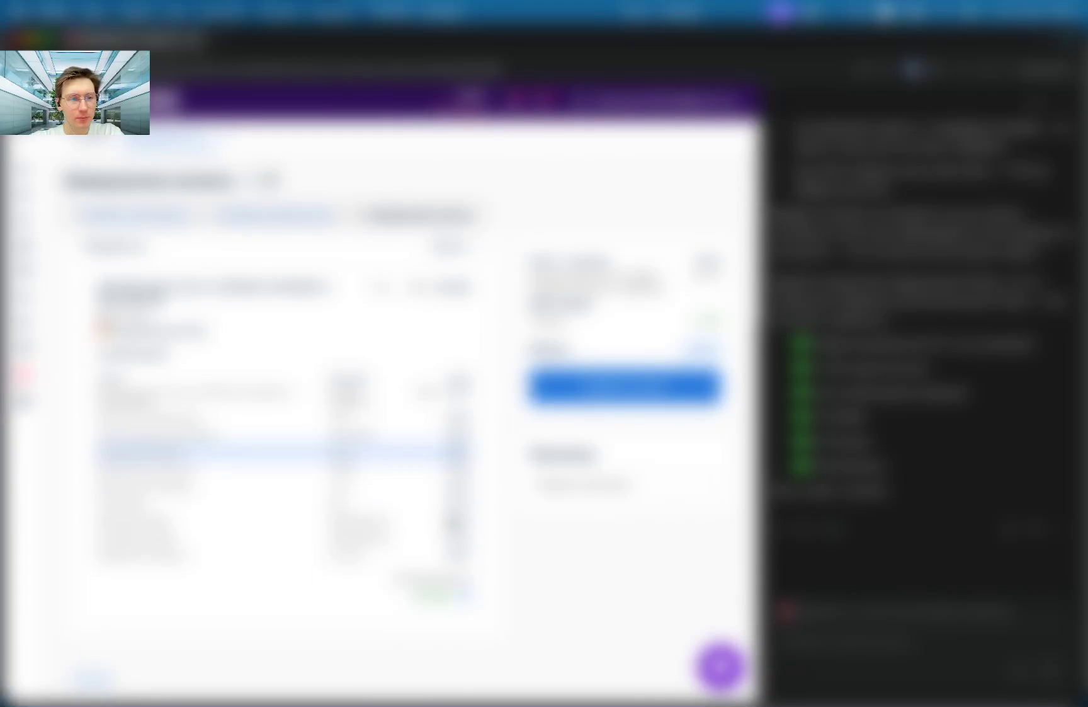
{"action": "scroll", "coordinate": [283, 441], "scroll_direction": "up", "scroll_amount": 3}
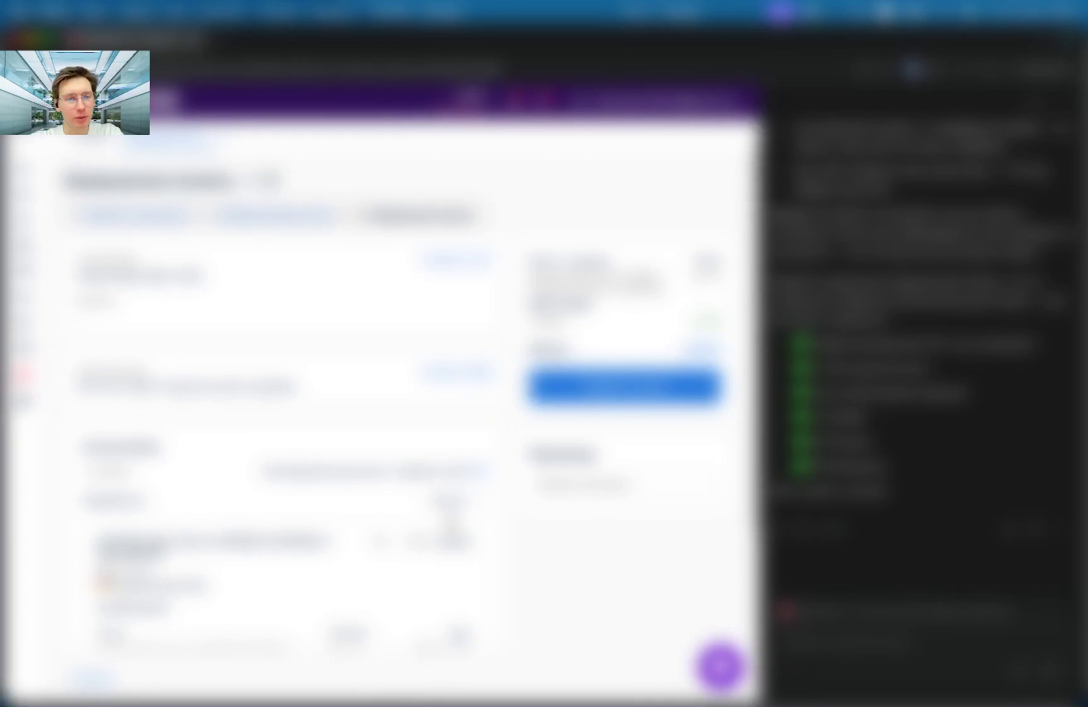
{"action": "scroll", "coordinate": [283, 441], "scroll_direction": "down", "scroll_amount": 3}
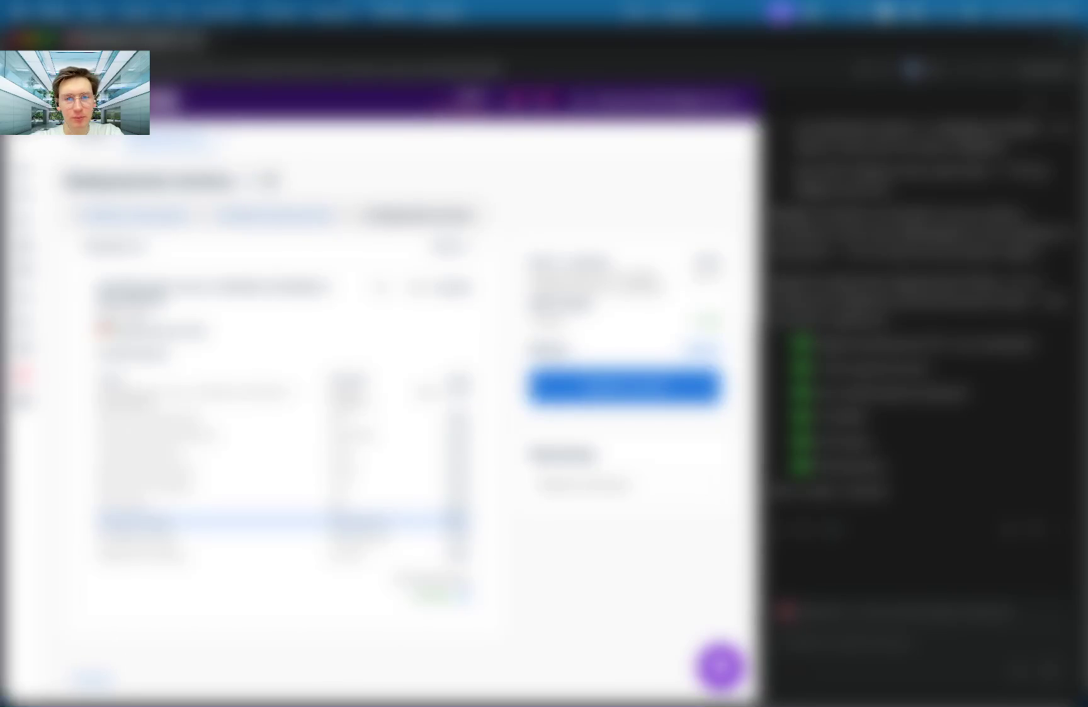
{"action": "scroll", "coordinate": [284, 519], "scroll_direction": "up", "scroll_amount": 5}
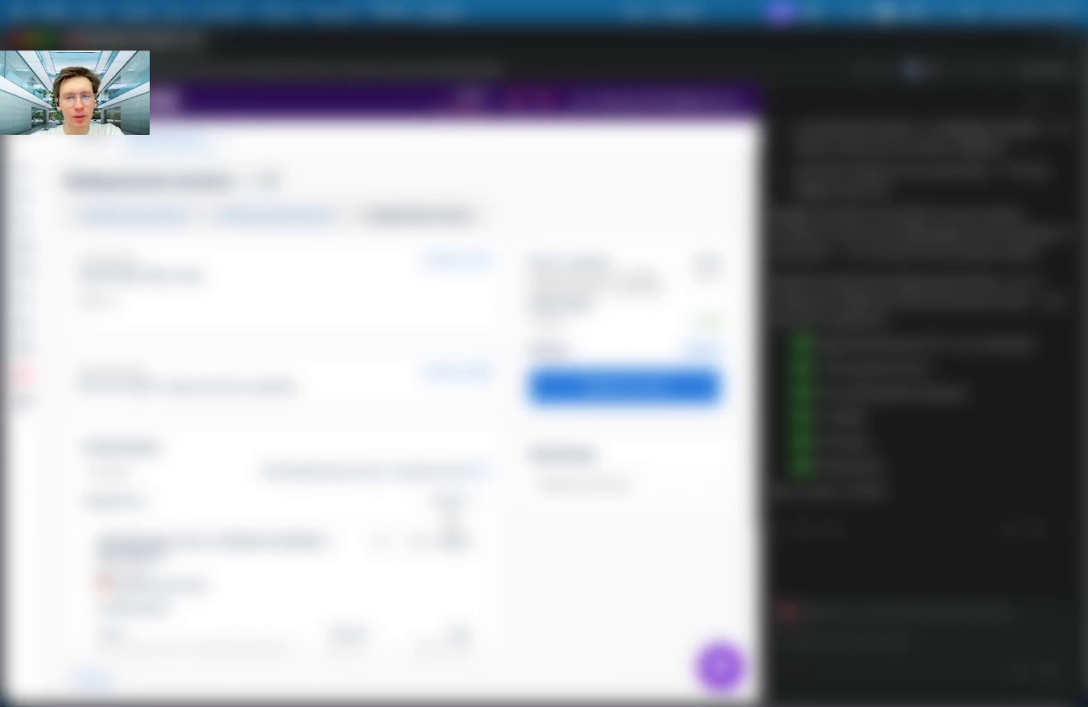
{"action": "scroll", "coordinate": [450, 522], "scroll_direction": "down", "scroll_amount": 5}
{"action": "scroll", "coordinate": [450, 523], "scroll_direction": "up", "scroll_amount": 5}
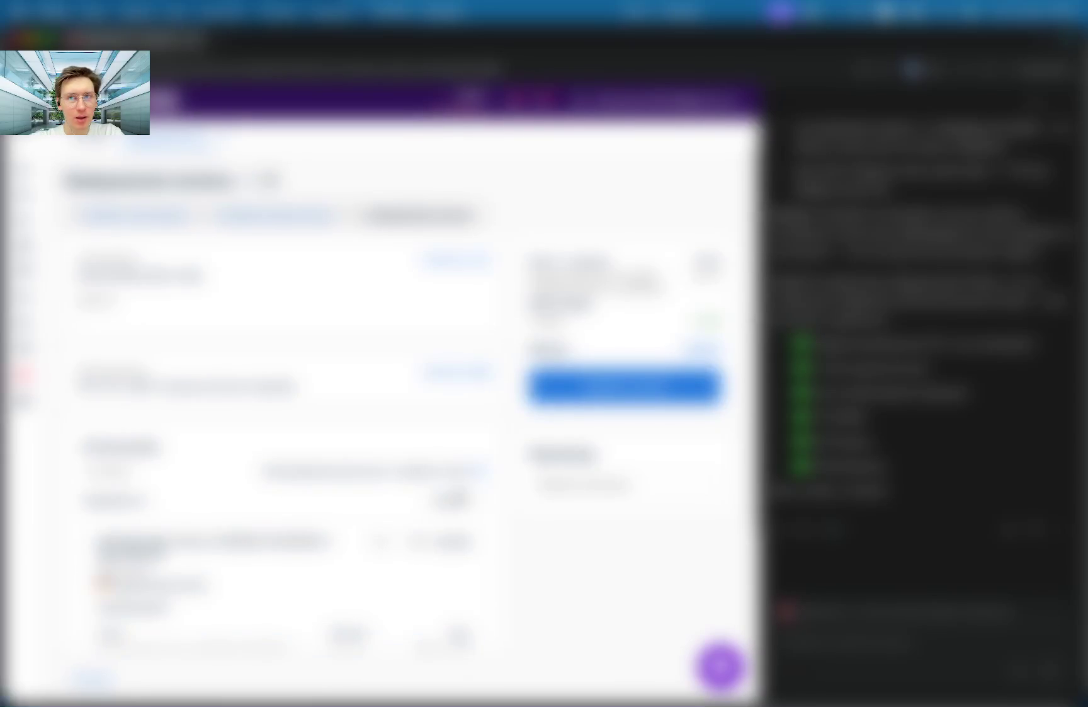
{"action": "left_click", "coordinate": [648, 386]}
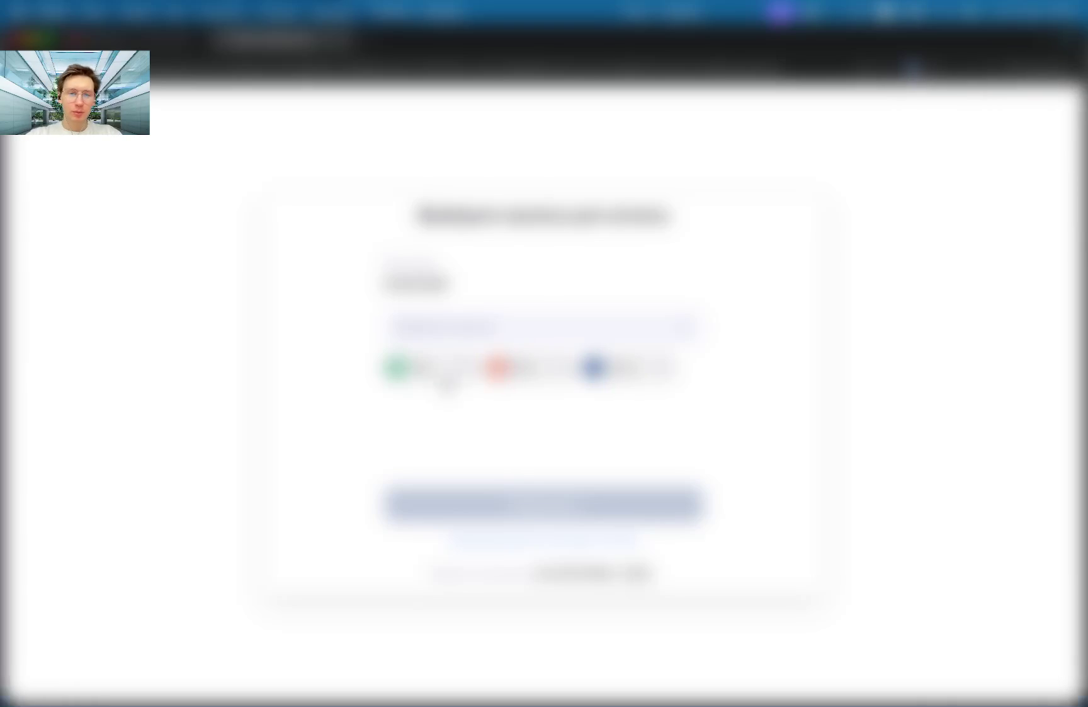
Choose the first, green payment option on the crypto payment page.
{"action": "left_click", "coordinate": [463, 373]}
{"action": "left_click", "coordinate": [502, 432]}
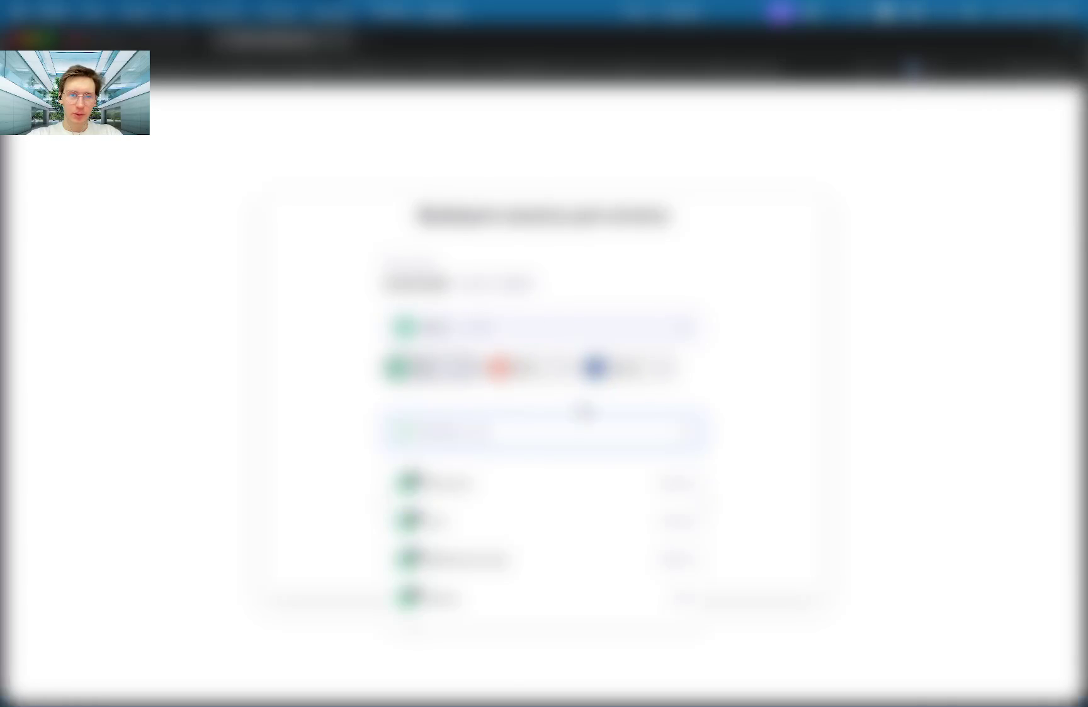
{"action": "scroll", "coordinate": [675, 528], "scroll_direction": "down", "scroll_amount": 2}
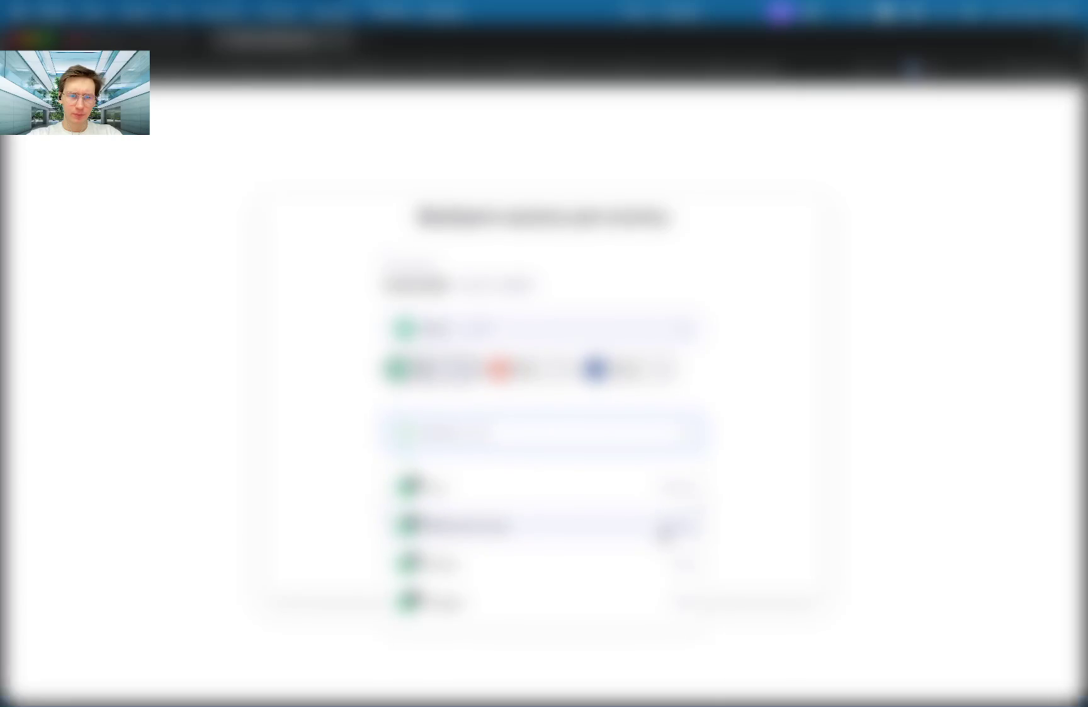
{"action": "scroll", "coordinate": [665, 532], "scroll_direction": "up", "scroll_amount": 2}
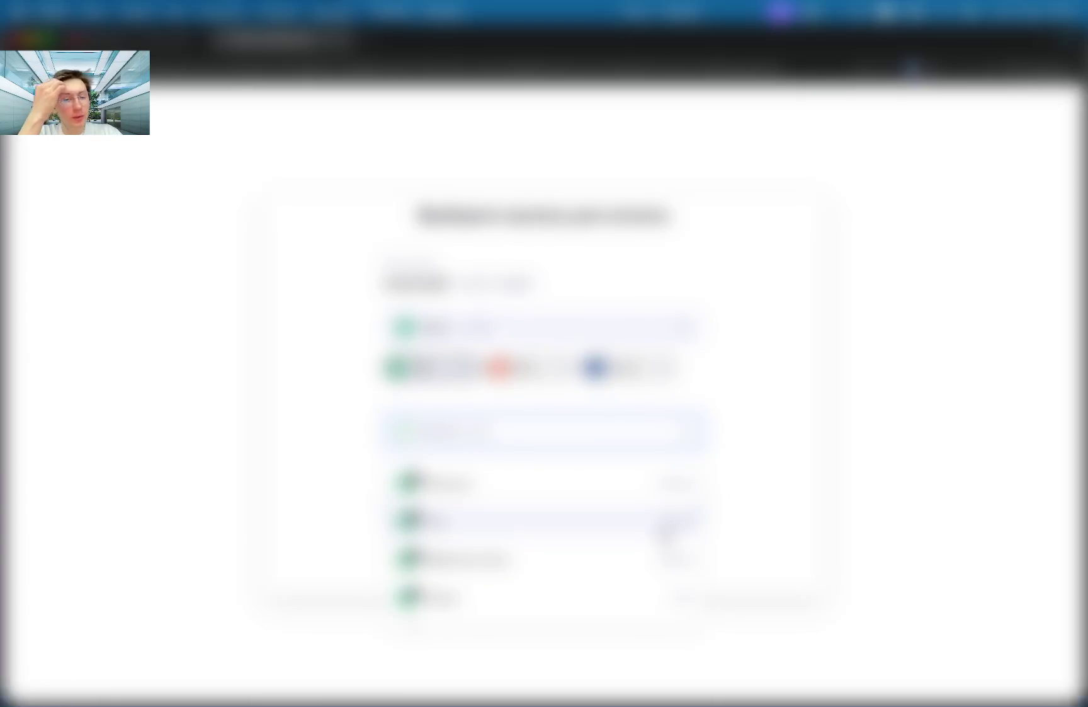
{"action": "left_click", "coordinate": [765, 406]}
Select the light-blue coin from the full currency list as the payment currency.
{"action": "left_click", "coordinate": [603, 345]}
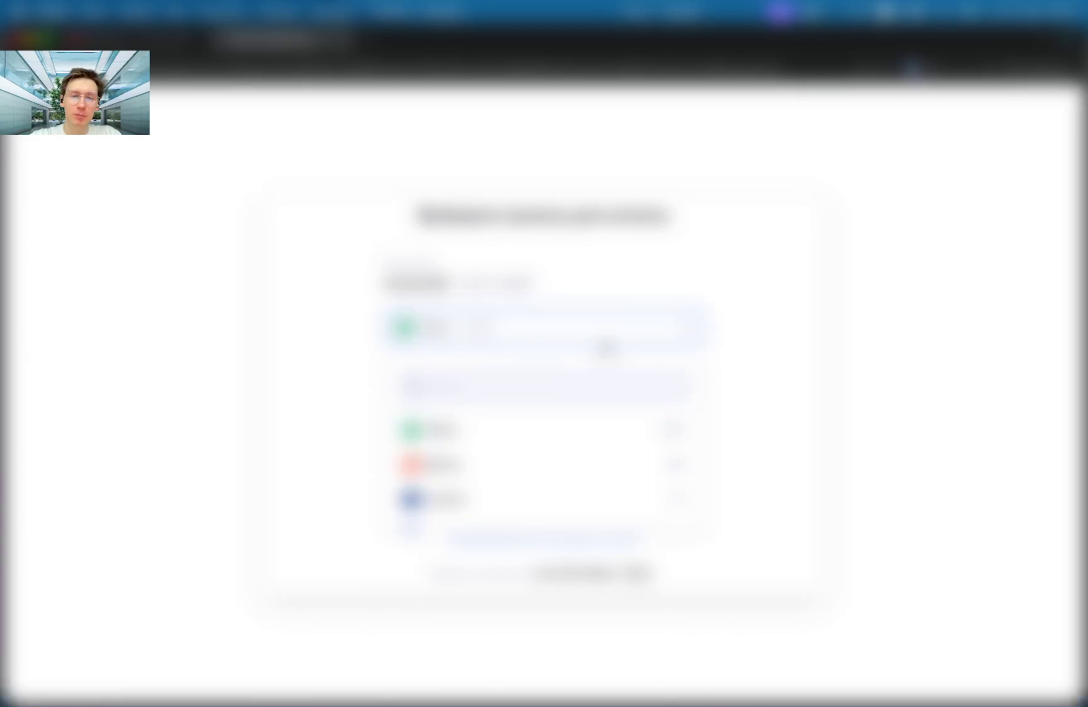
{"action": "left_click", "coordinate": [625, 438]}
{"action": "left_click", "coordinate": [640, 340]}
{"action": "scroll", "coordinate": [604, 442], "scroll_direction": "down", "scroll_amount": 3}
{"action": "scroll", "coordinate": [603, 442], "scroll_direction": "down", "scroll_amount": 8}
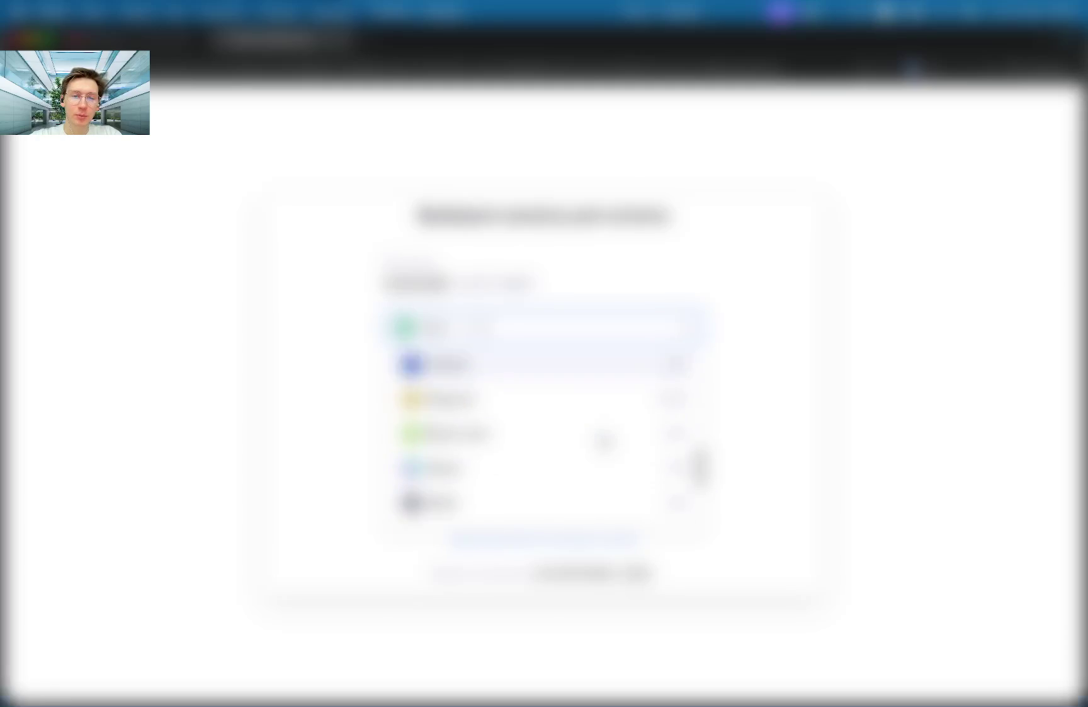
{"action": "scroll", "coordinate": [603, 442], "scroll_direction": "down", "scroll_amount": 4}
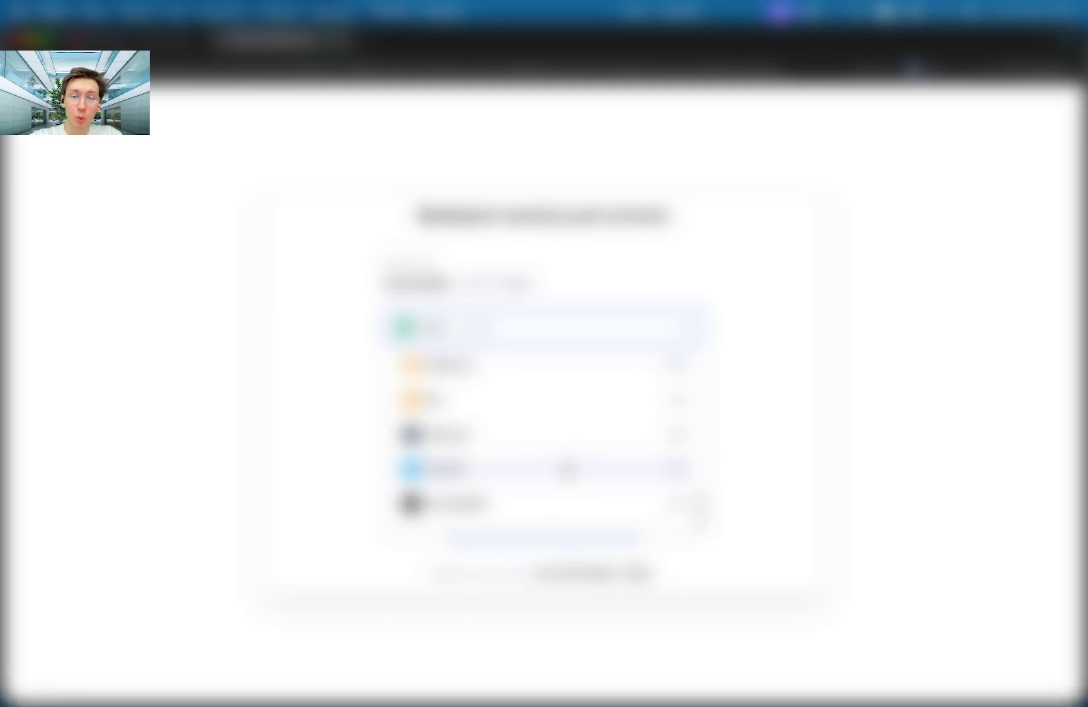
{"action": "left_click", "coordinate": [566, 469]}
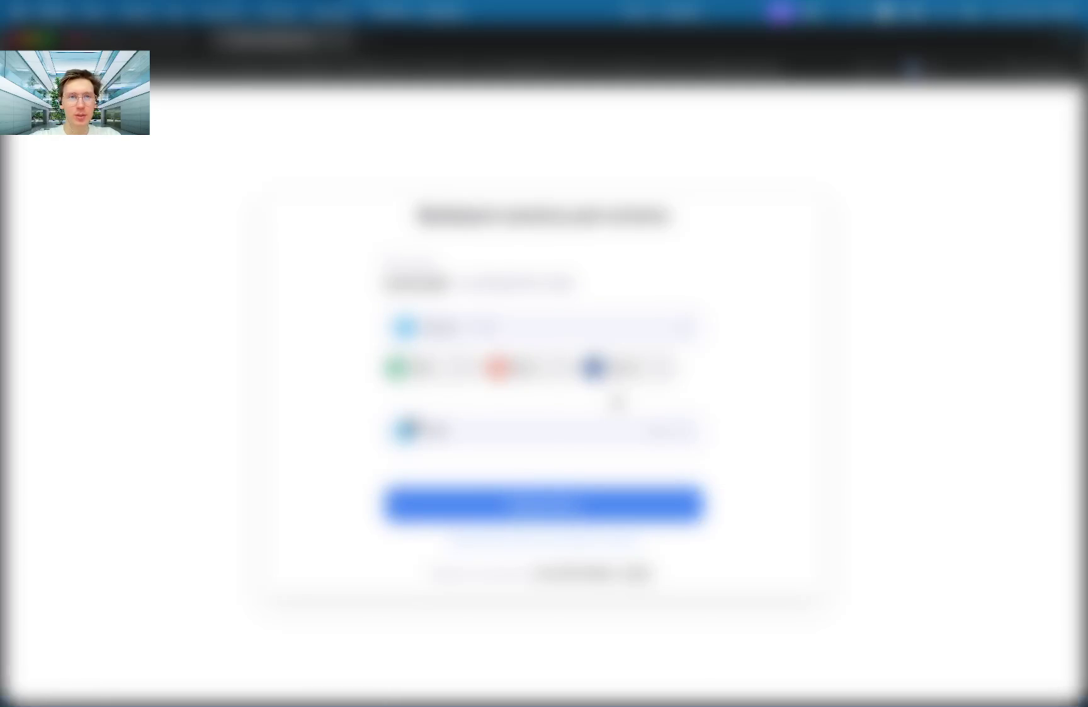
Glance at the window overview and the other desktop, then return to the payment form.
{"action": "key", "text": "ctrl+Up"}
{"action": "key", "text": "ctrl+Down"}
{"action": "key", "text": "ctrl+Right"}
{"action": "key", "text": "ctrl+Left"}
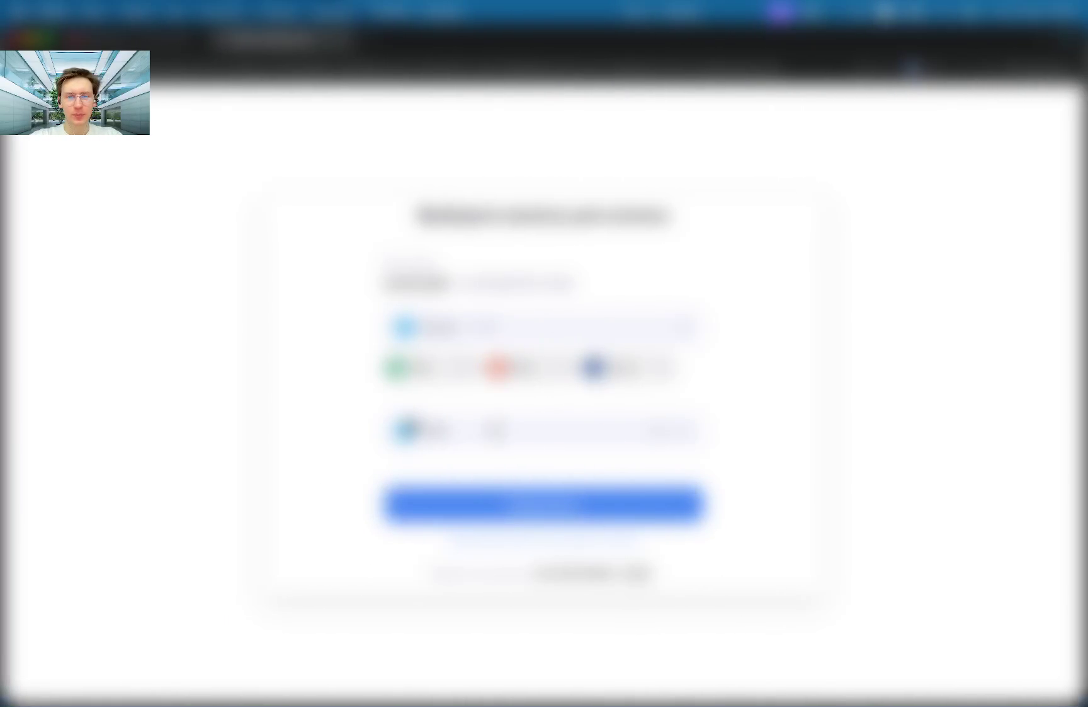
Generate the crypto invoice showing the QR code, amount due and wallet address.
{"action": "left_click", "coordinate": [491, 427]}
{"action": "left_click", "coordinate": [564, 484]}
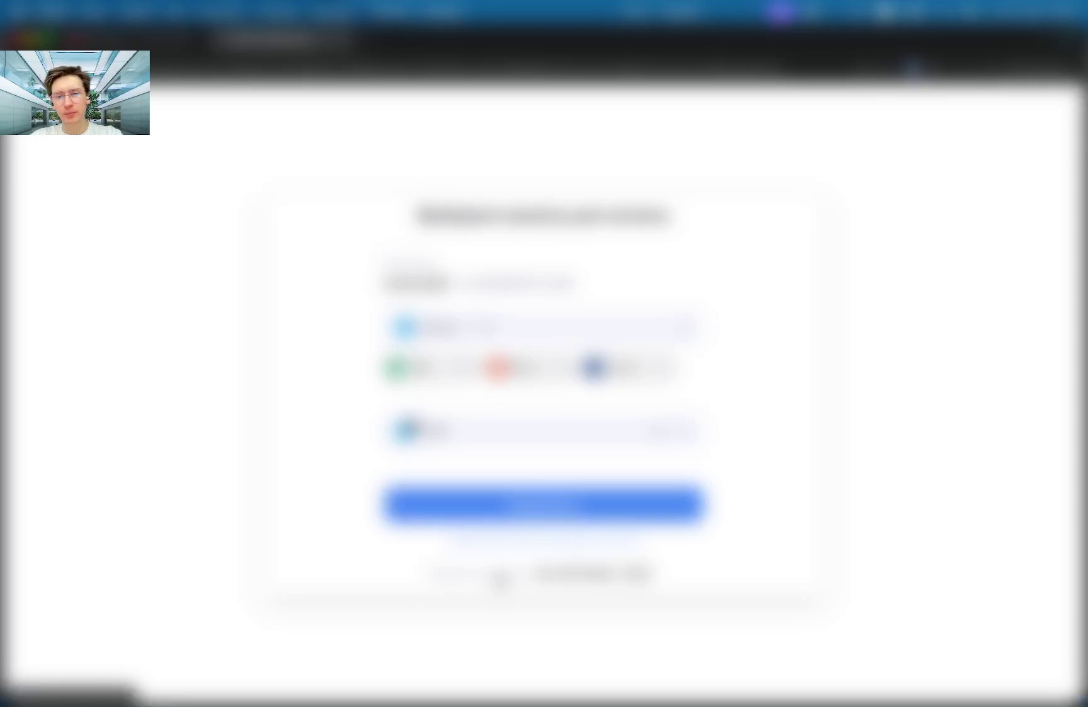
{"action": "left_click", "coordinate": [555, 507]}
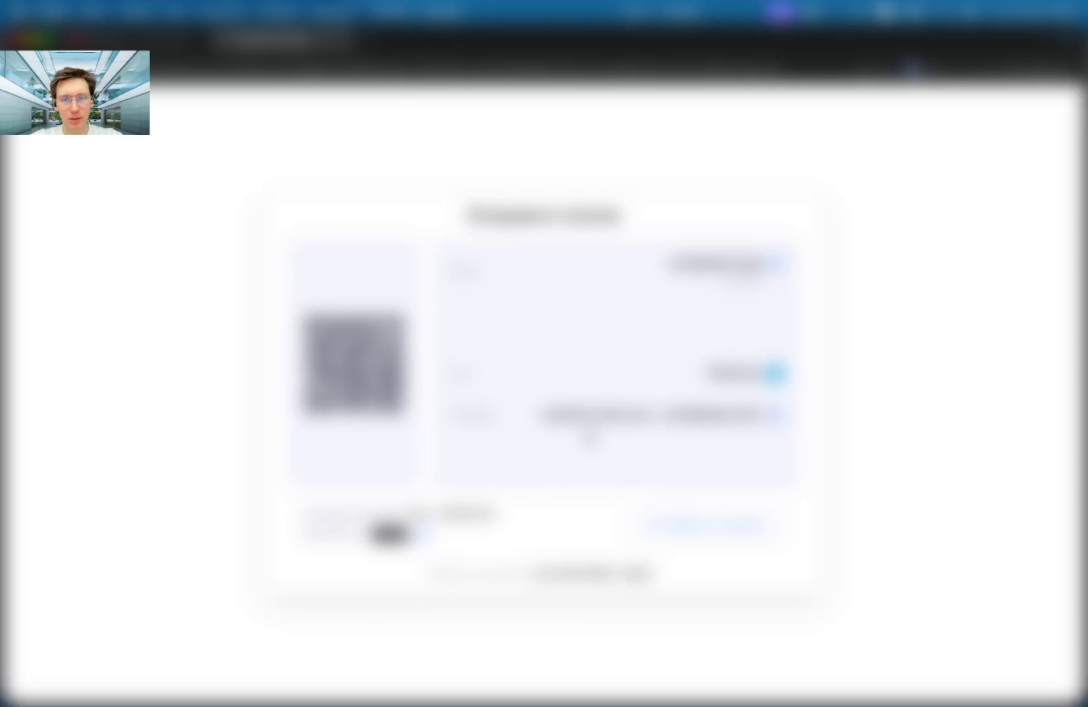
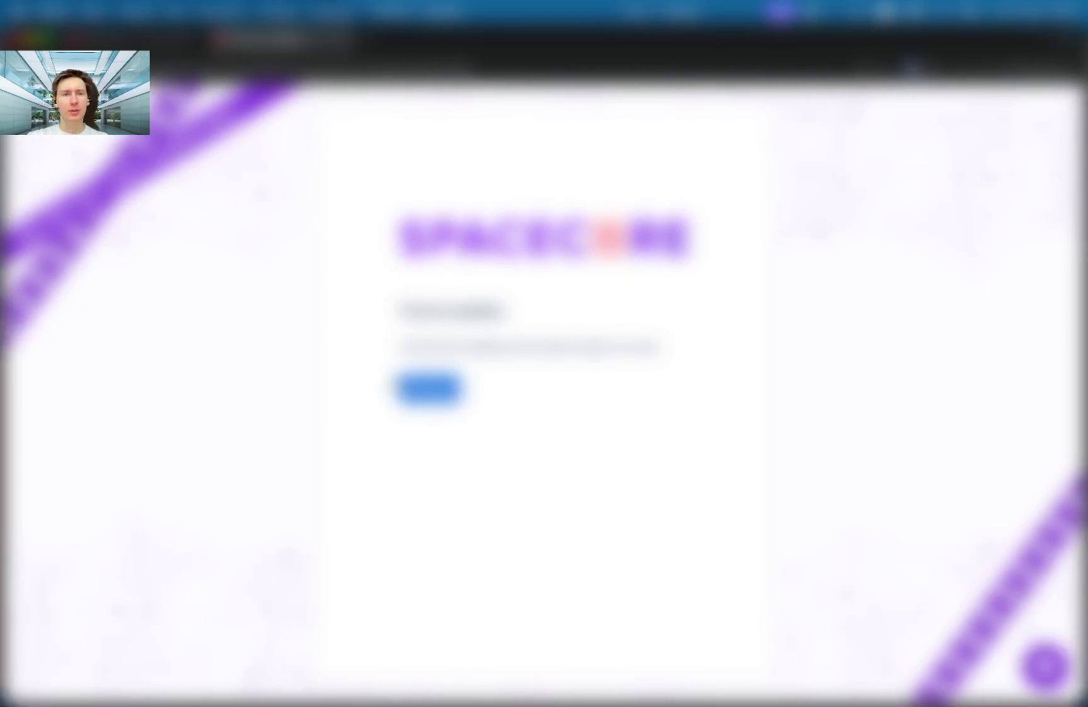
Enter the dashboard, place the VPS order from the summary panel, then switch to OBS.
{"action": "left_click", "coordinate": [429, 387]}
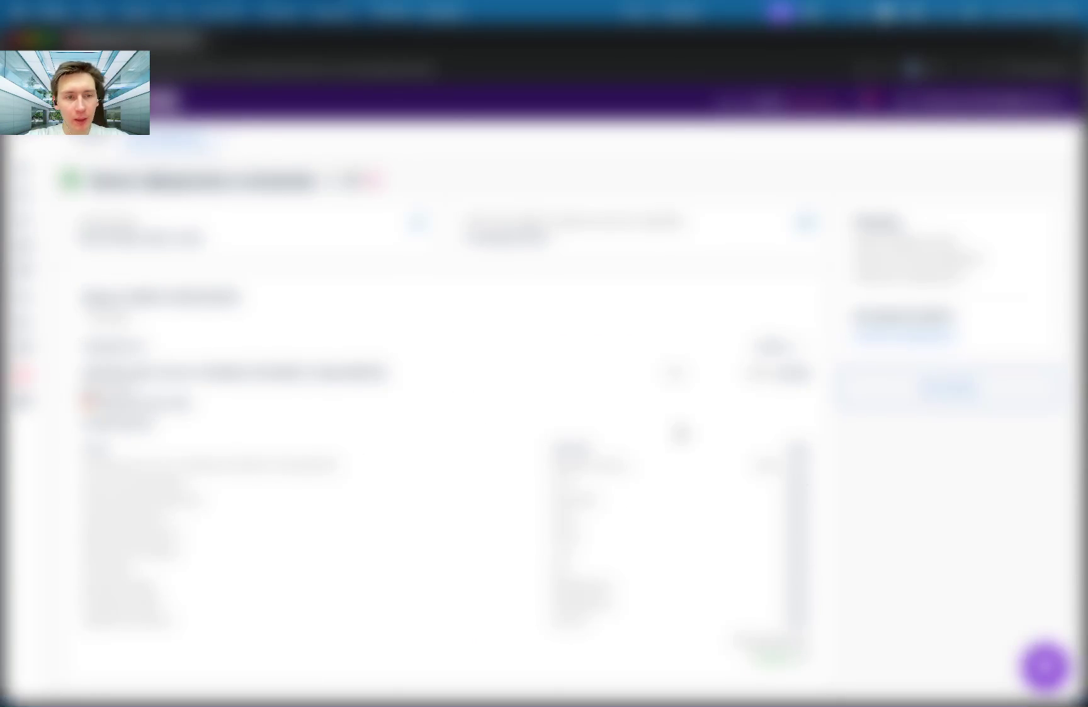
{"action": "left_click", "coordinate": [907, 378]}
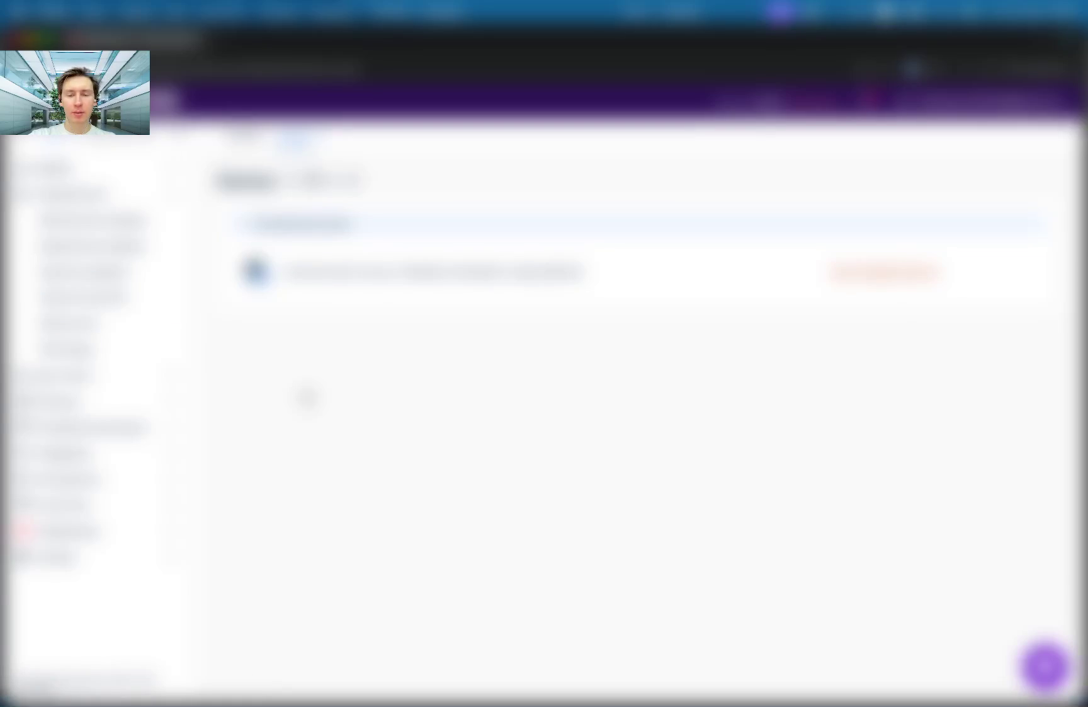
{"action": "key", "text": "ctrl+Right"}
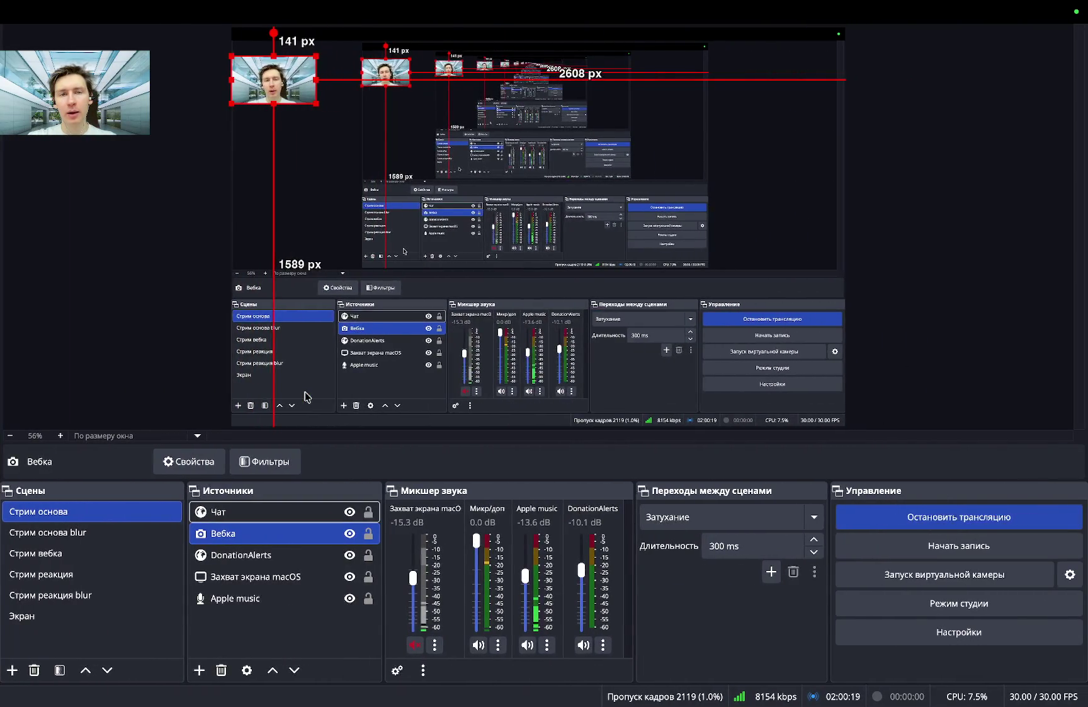
Return from OBS to the billing panel and open the ordered services table.
{"action": "key", "text": "ctrl+Left"}
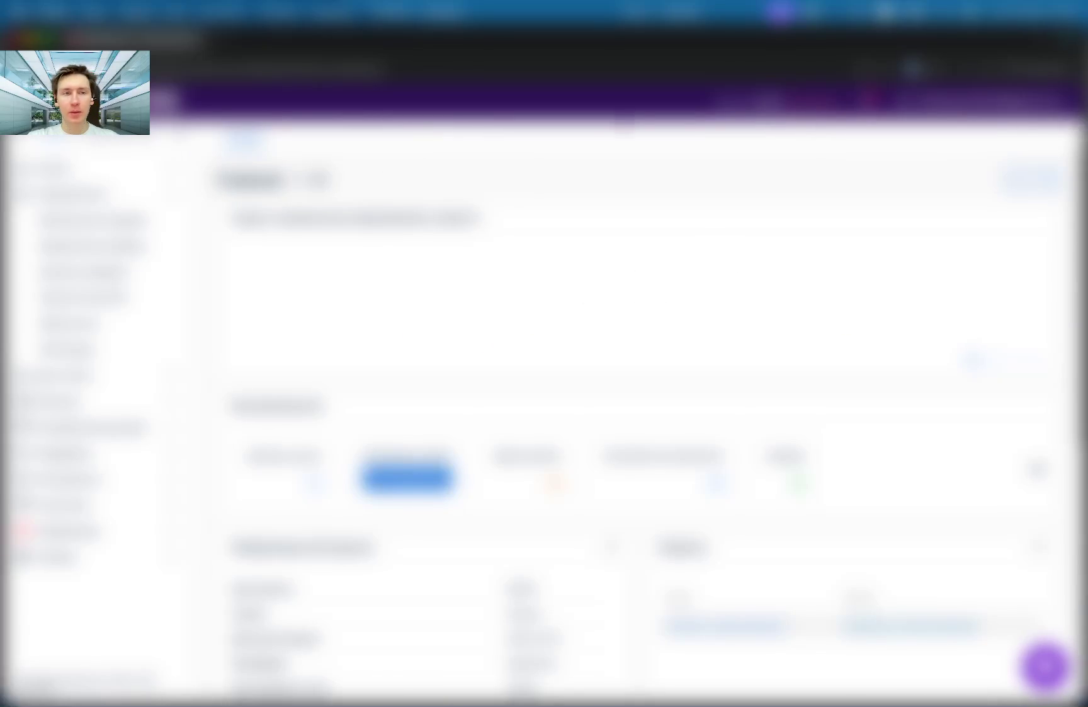
{"action": "left_click", "coordinate": [95, 221]}
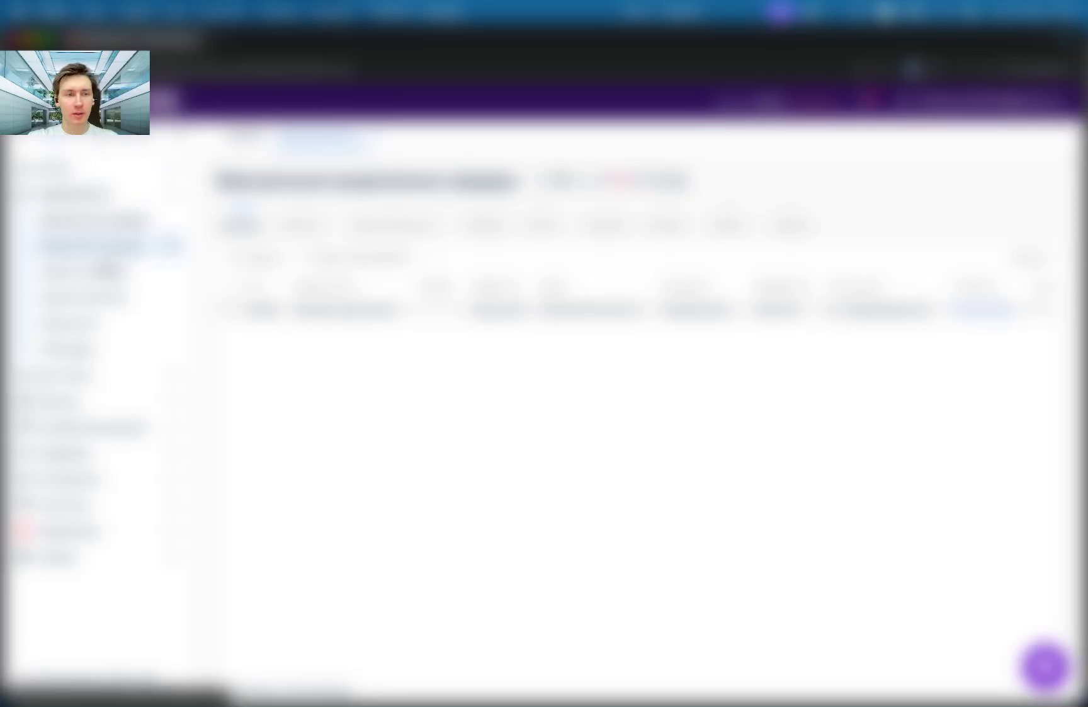
Expand and browse the sidebar navigation sections, ending back at the services table.
{"action": "left_click", "coordinate": [57, 376]}
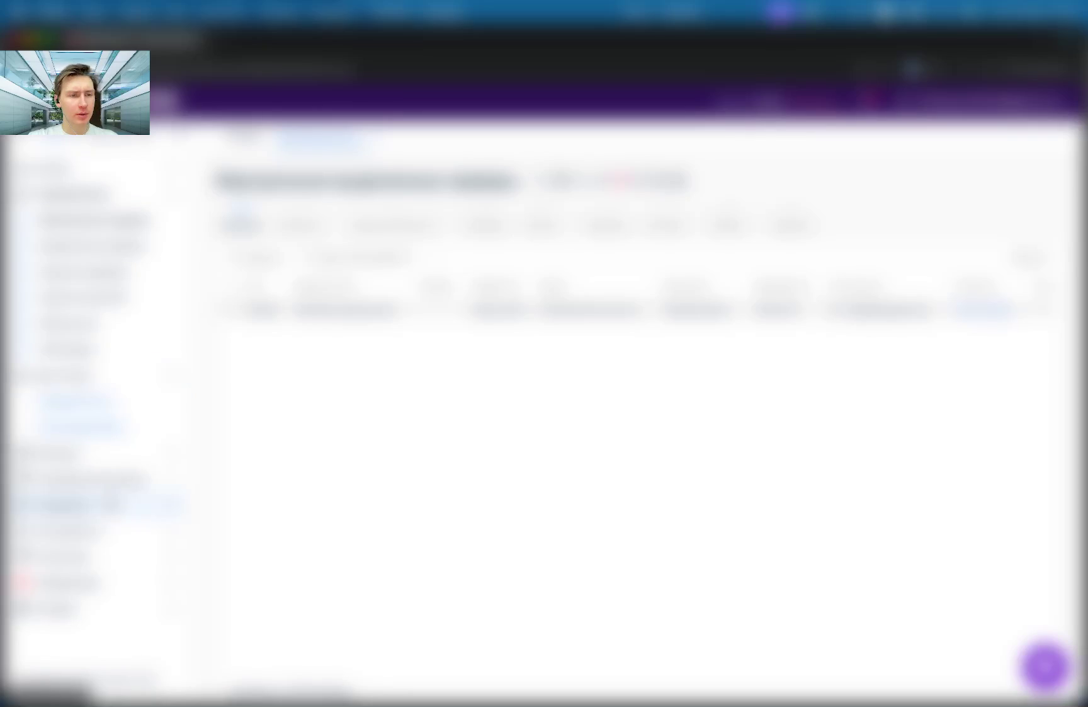
{"action": "left_click", "coordinate": [57, 452]}
{"action": "left_click", "coordinate": [88, 556]}
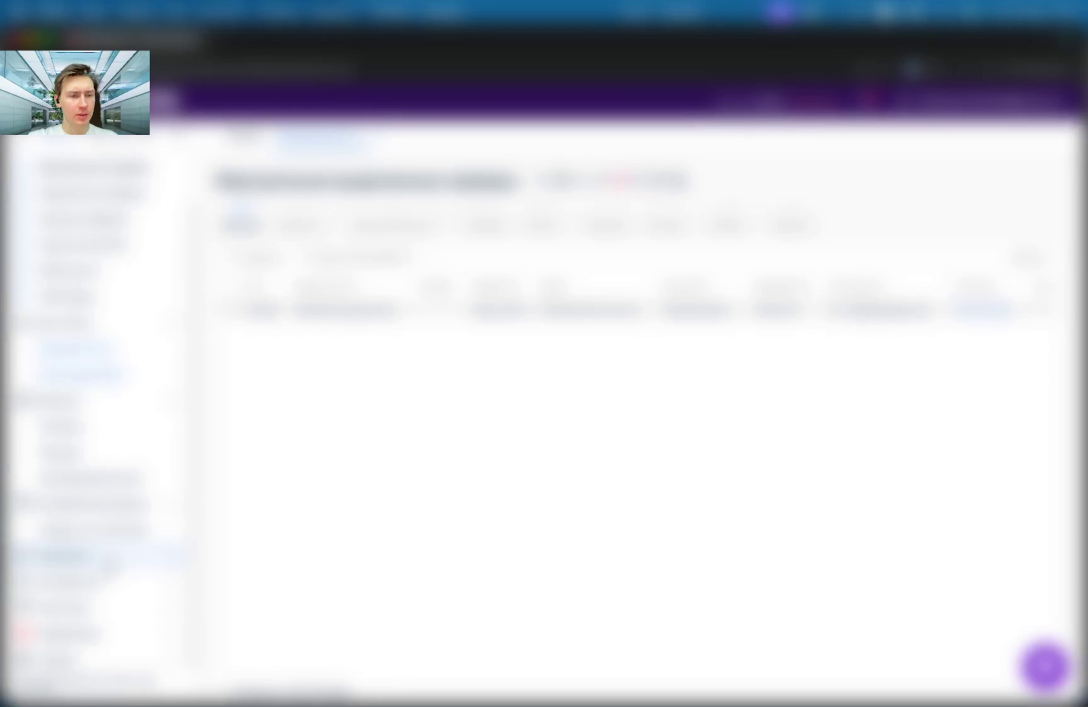
{"action": "left_click", "coordinate": [94, 529]}
{"action": "left_click", "coordinate": [63, 583]}
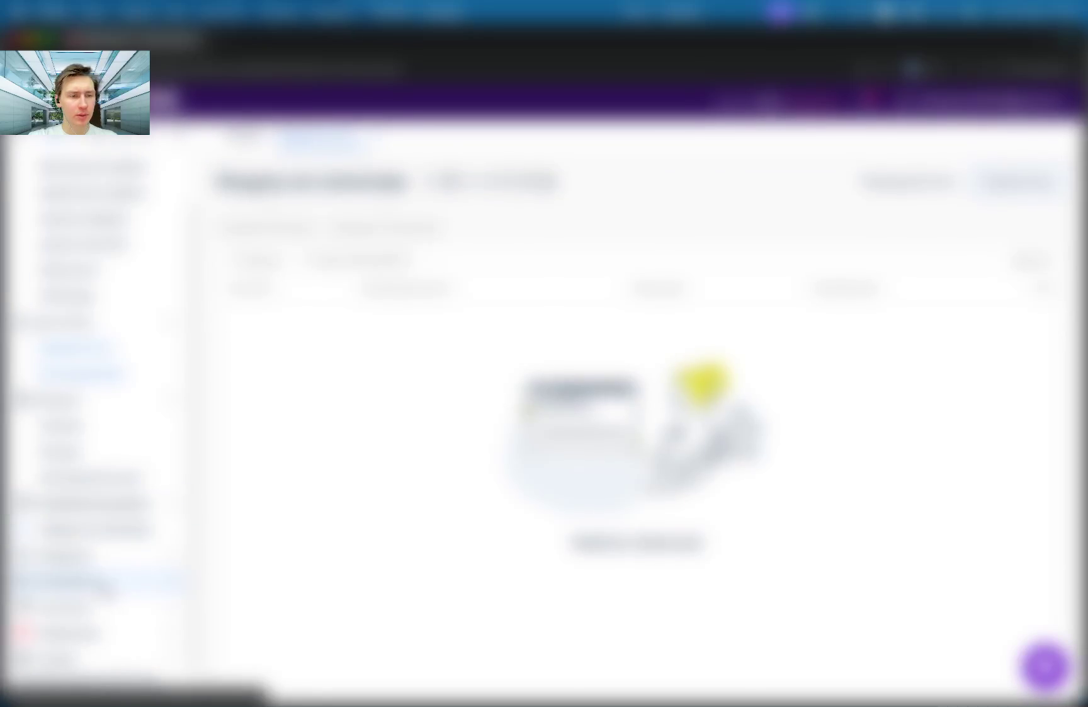
{"action": "left_click", "coordinate": [88, 607]}
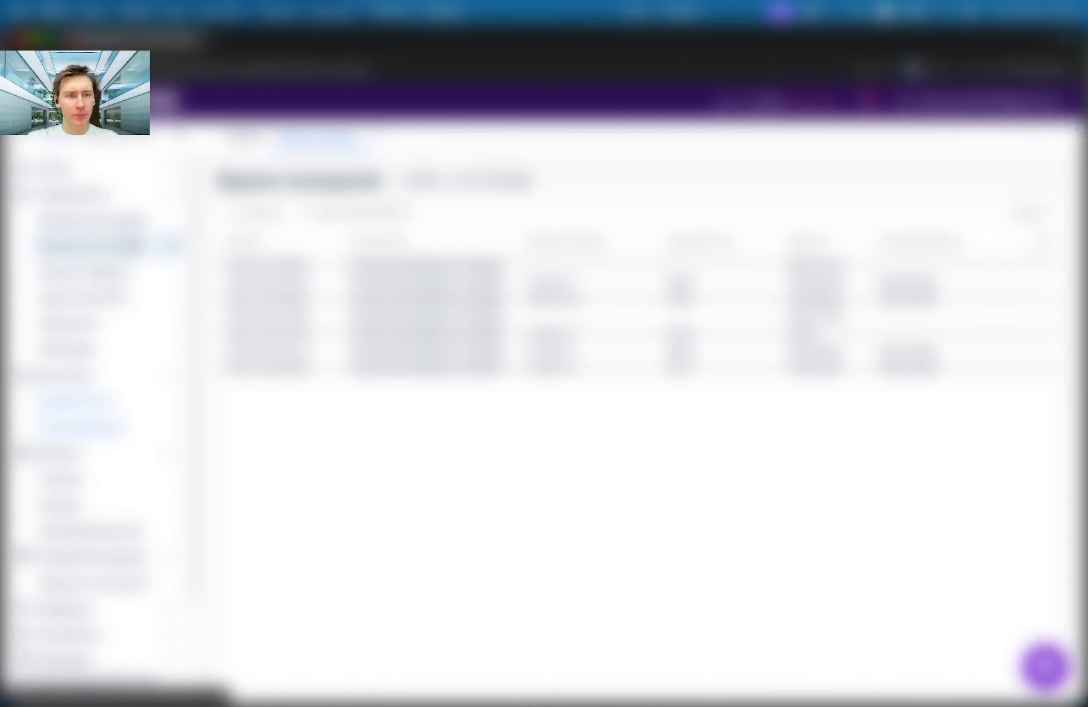
{"action": "left_click", "coordinate": [388, 357]}
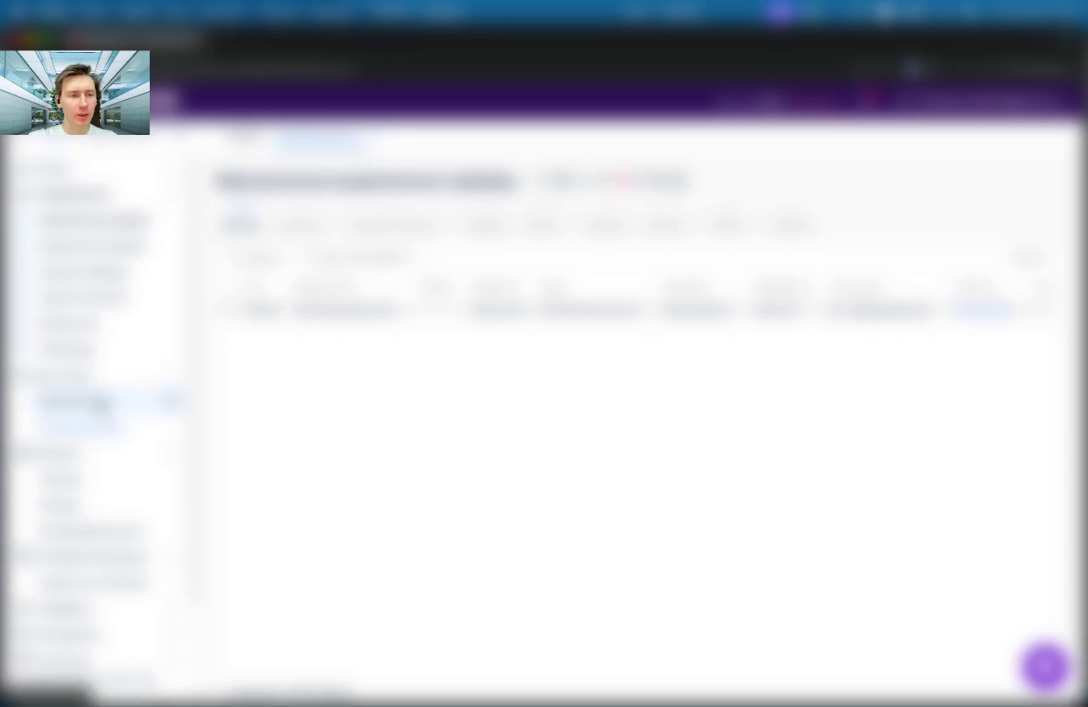
Check a few other pages, then return to Services and select the single ordered server.
{"action": "left_click", "coordinate": [164, 247]}
{"action": "left_click", "coordinate": [164, 221]}
{"action": "scroll", "coordinate": [113, 403], "scroll_direction": "down", "scroll_amount": 3}
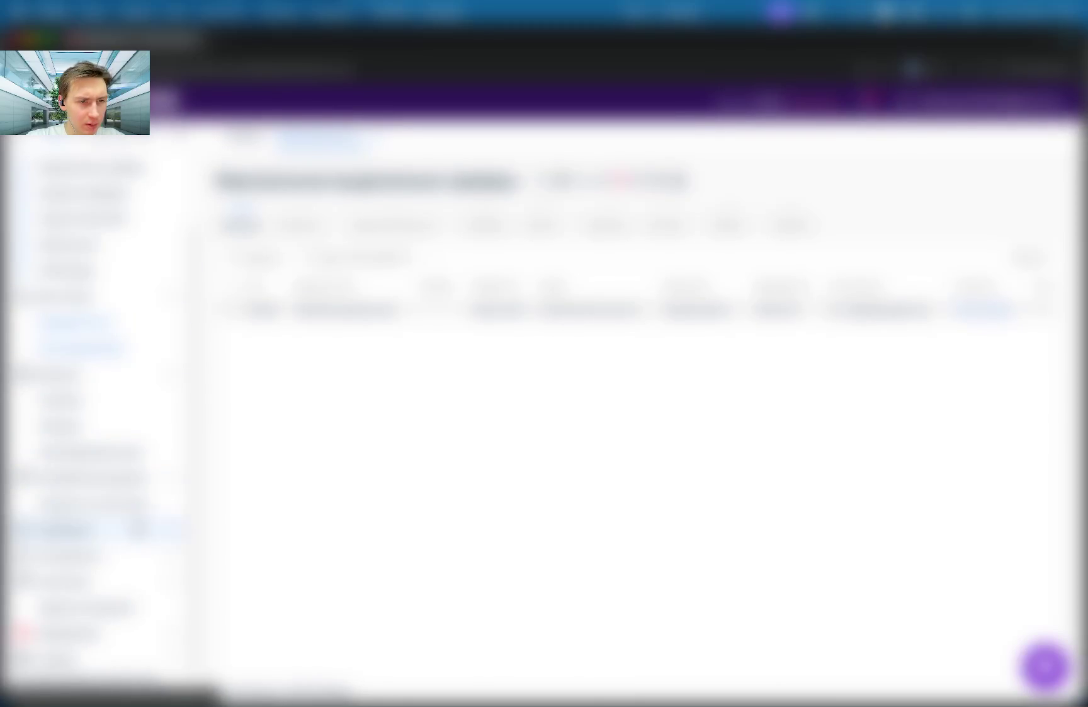
{"action": "left_click", "coordinate": [151, 574]}
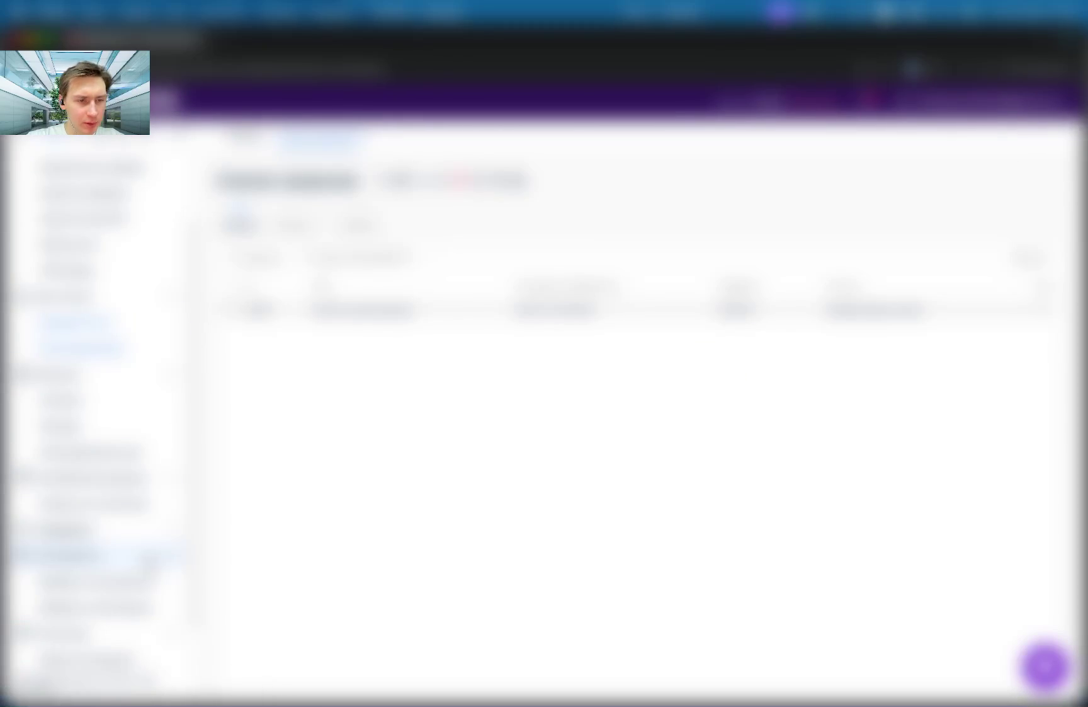
{"action": "scroll", "coordinate": [151, 556], "scroll_direction": "down", "scroll_amount": 1}
{"action": "scroll", "coordinate": [130, 389], "scroll_direction": "up", "scroll_amount": 3}
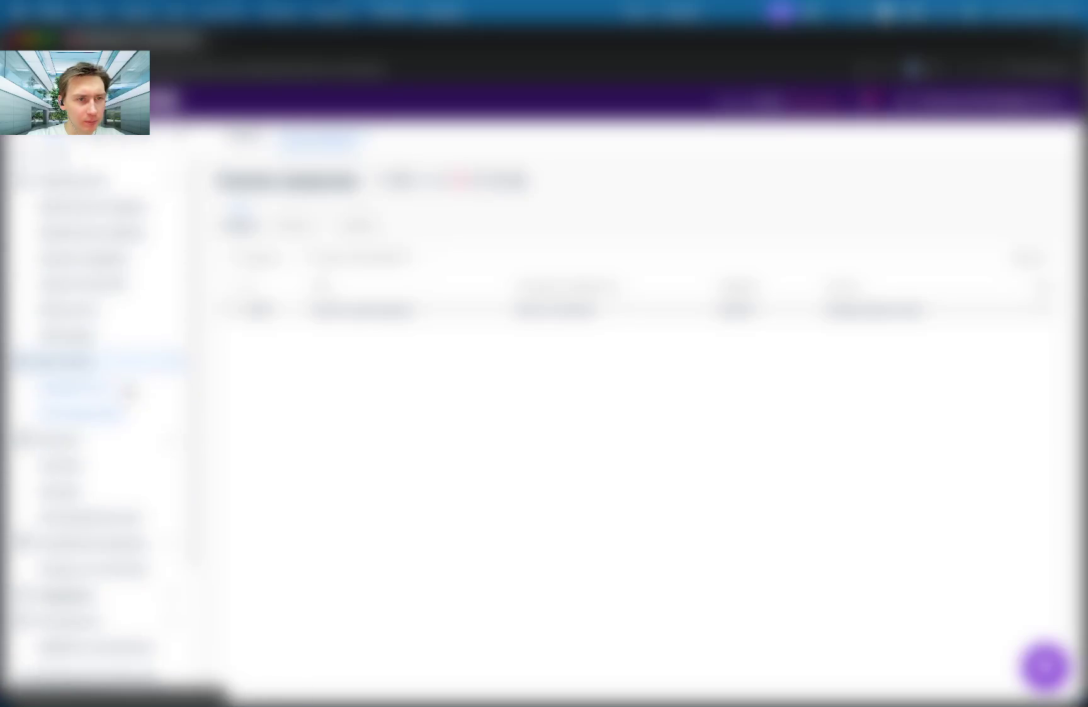
{"action": "left_click", "coordinate": [94, 221]}
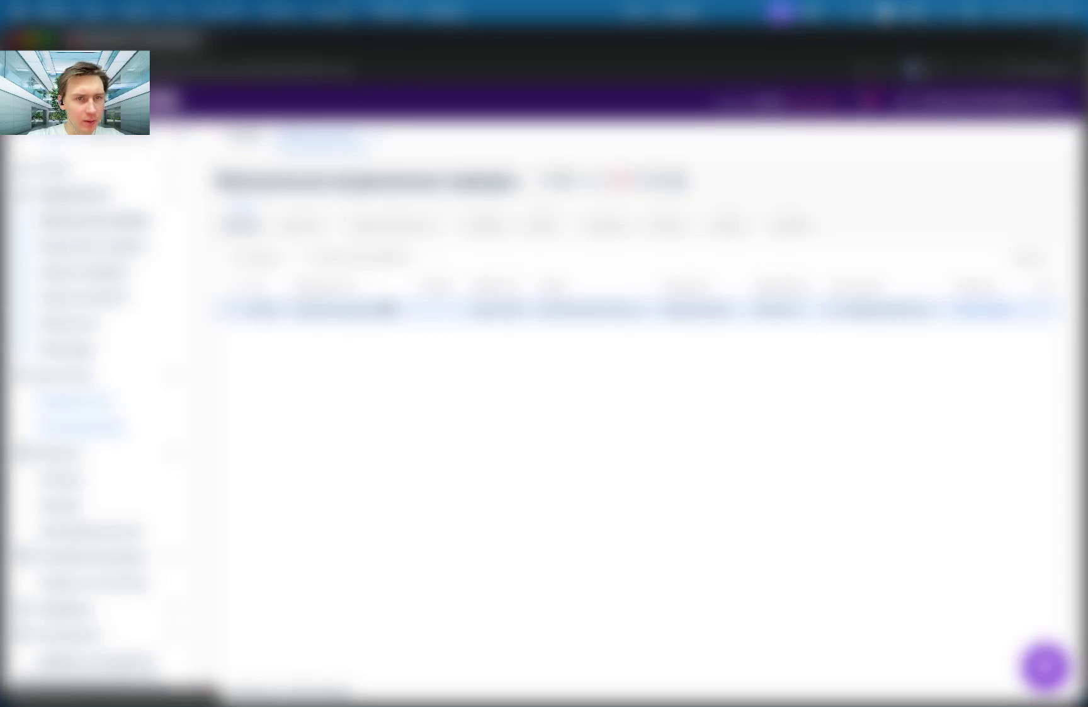
{"action": "left_click", "coordinate": [440, 310]}
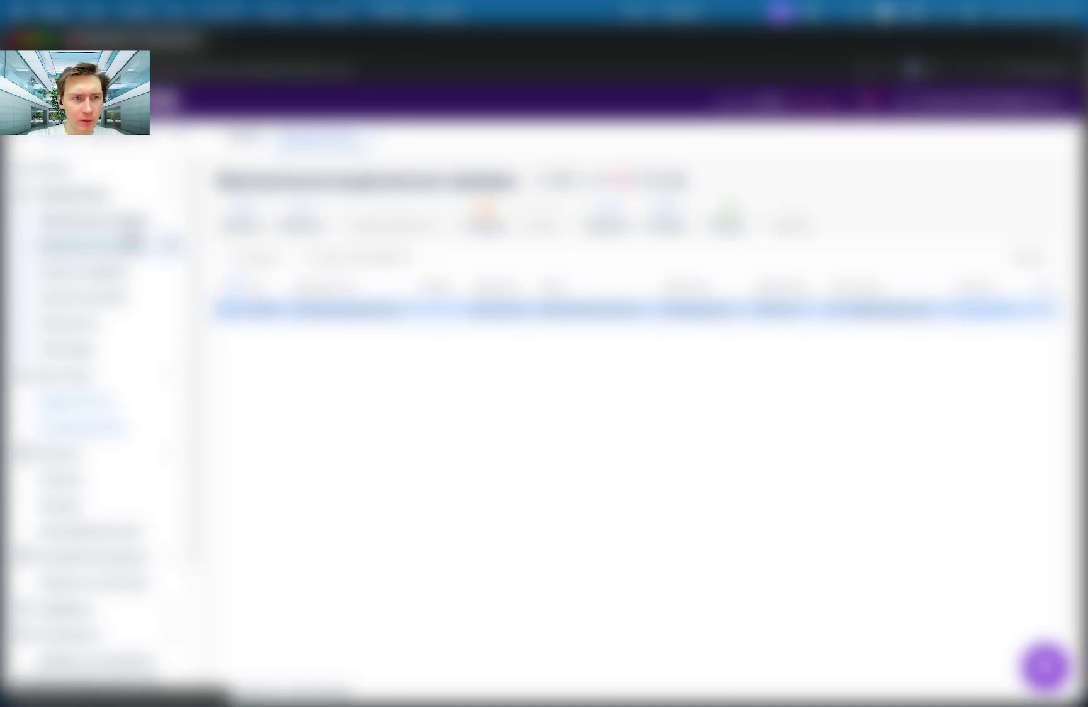
Collapse an unneeded sidebar group and open Товары/Услуги > Виртуальные серверы showing the one server.
{"action": "scroll", "coordinate": [94, 378], "scroll_direction": "down", "scroll_amount": 5}
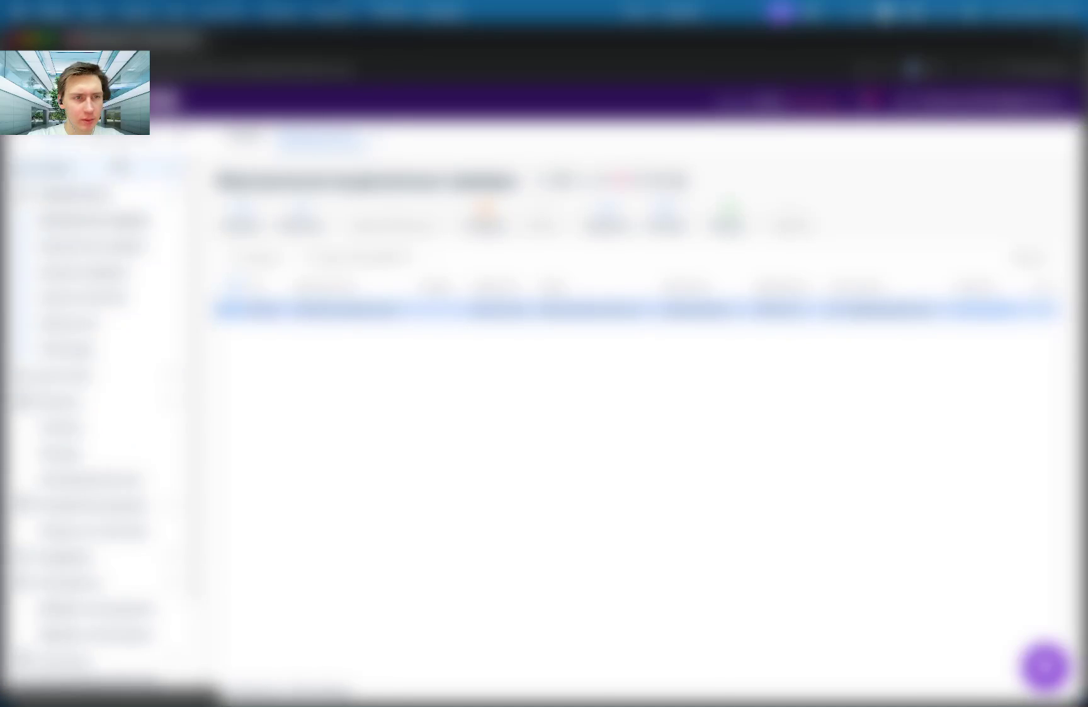
{"action": "scroll", "coordinate": [95, 378], "scroll_direction": "down", "scroll_amount": 5}
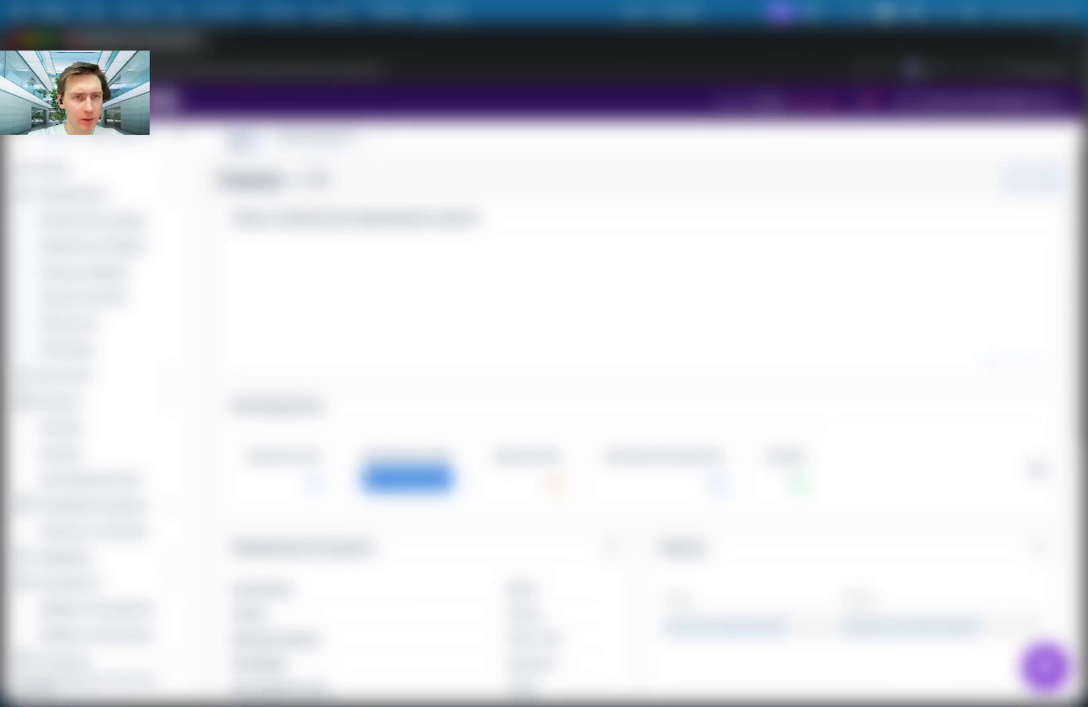
{"action": "scroll", "coordinate": [410, 391], "scroll_direction": "down", "scroll_amount": 10}
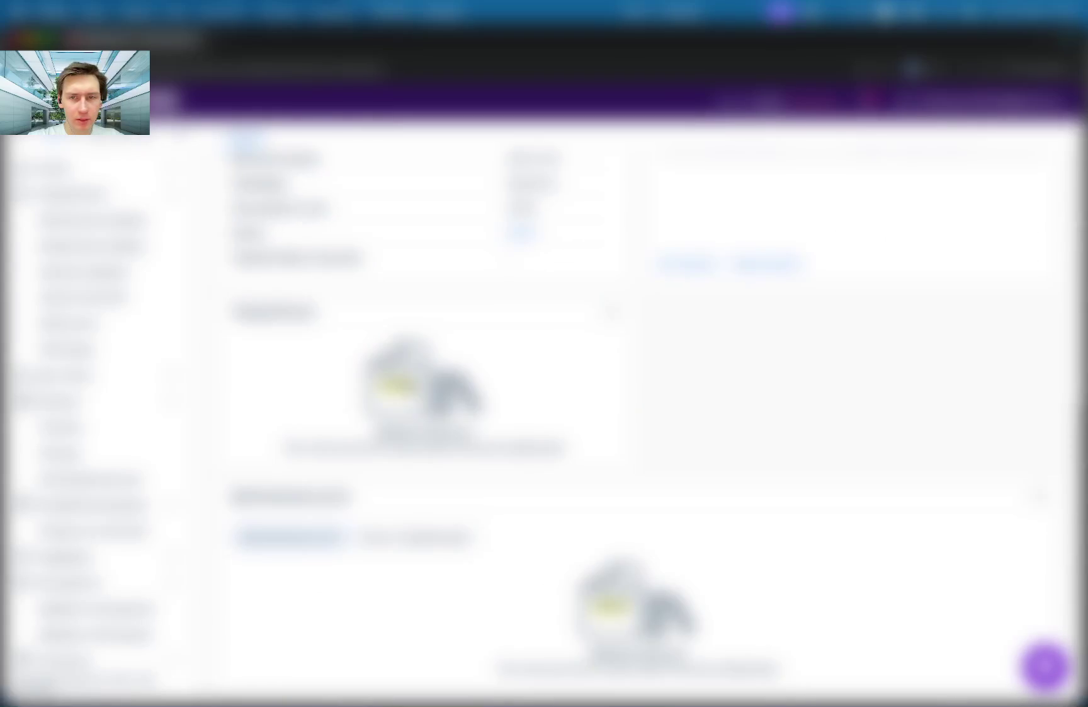
{"action": "scroll", "coordinate": [412, 388], "scroll_direction": "up", "scroll_amount": 3}
{"action": "scroll", "coordinate": [413, 389], "scroll_direction": "down", "scroll_amount": 3}
{"action": "scroll", "coordinate": [94, 500], "scroll_direction": "down", "scroll_amount": 3}
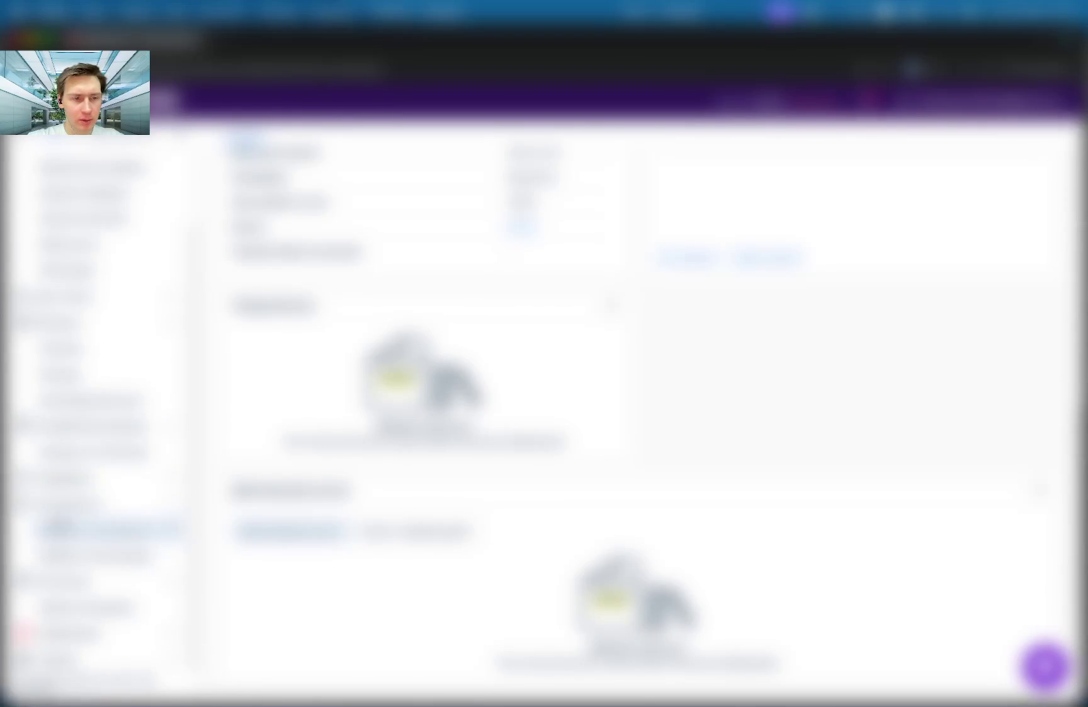
{"action": "scroll", "coordinate": [88, 352], "scroll_direction": "up", "scroll_amount": 3}
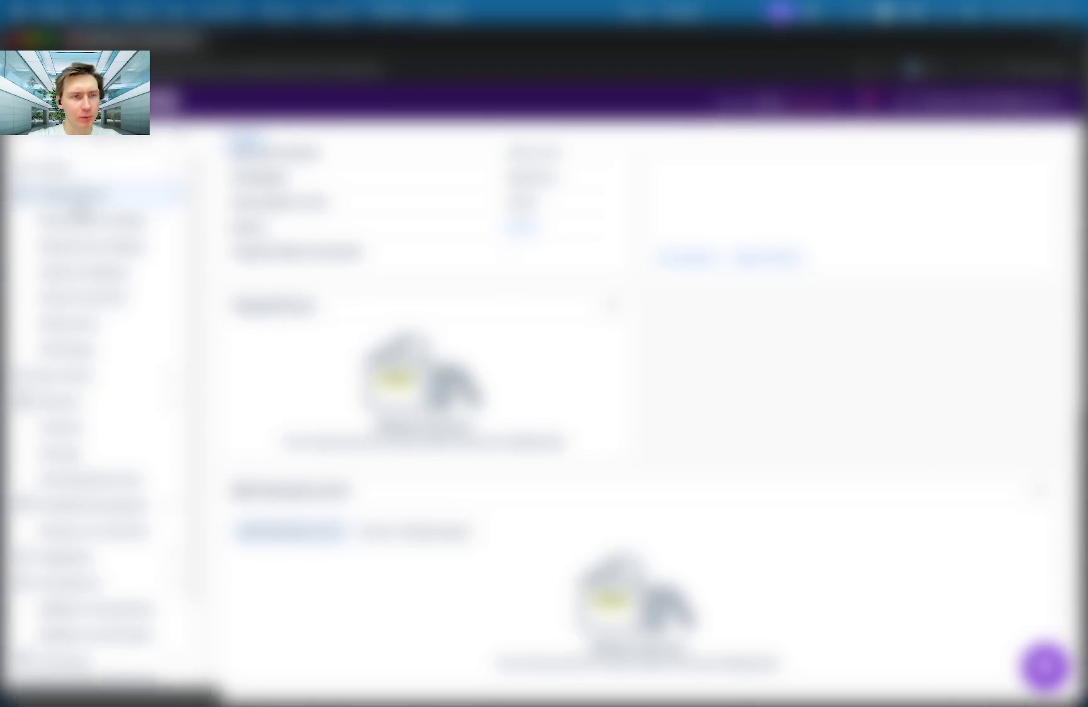
{"action": "left_click", "coordinate": [80, 218]}
{"action": "left_click", "coordinate": [94, 245]}
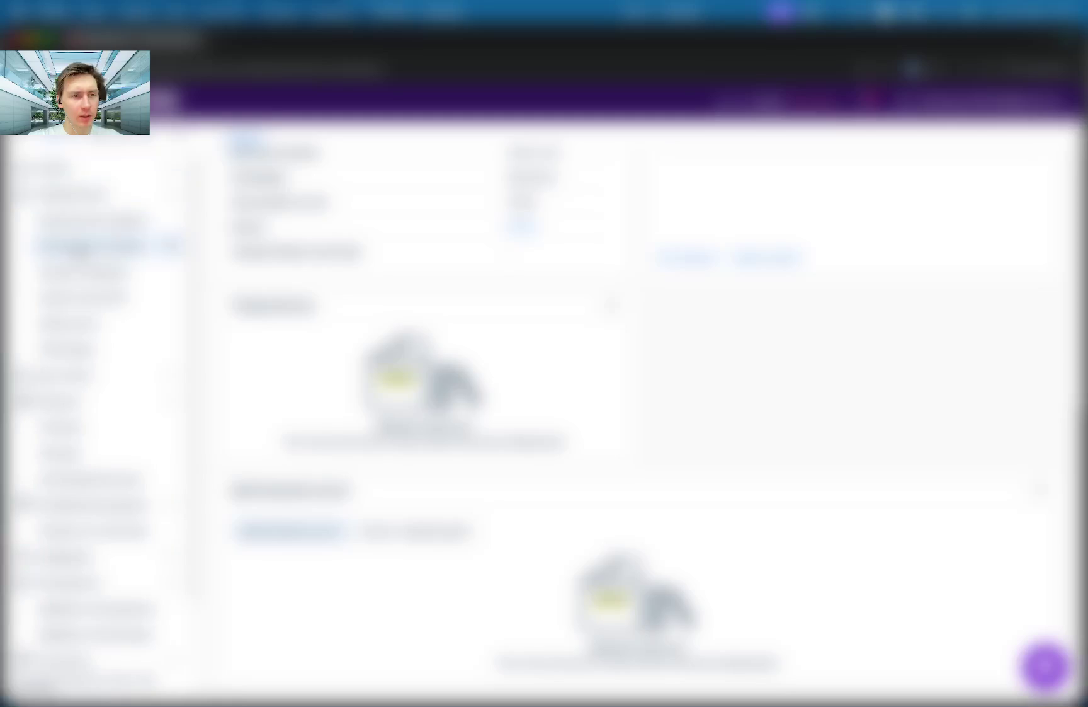
{"action": "left_click", "coordinate": [88, 218]}
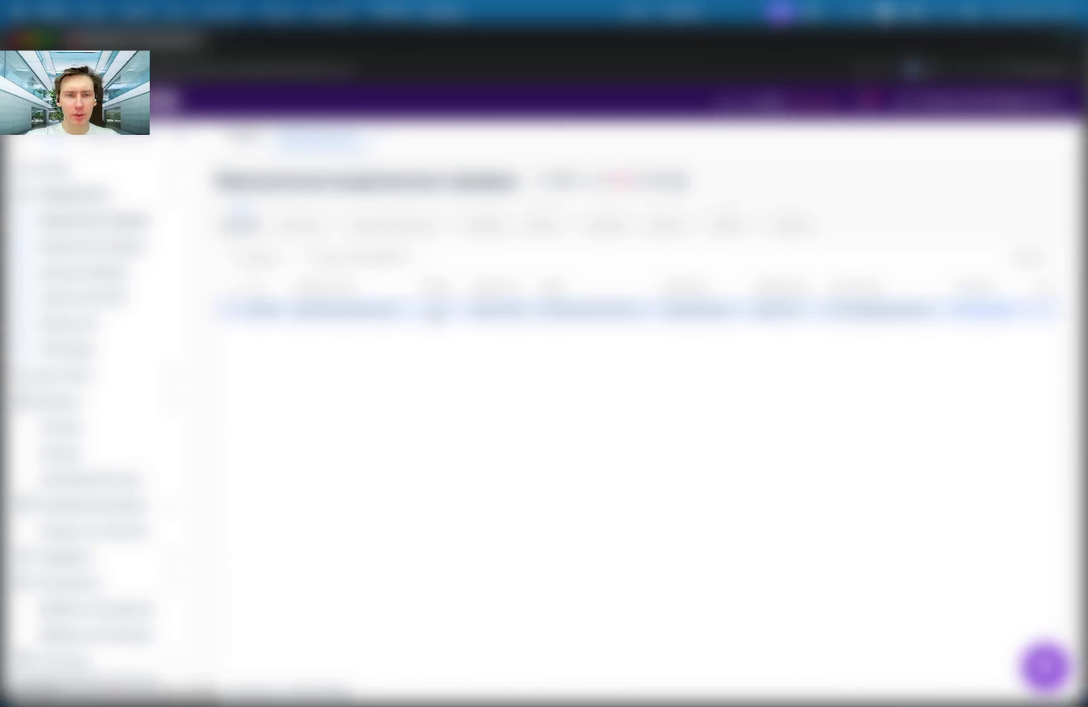
{"action": "left_click", "coordinate": [434, 310]}
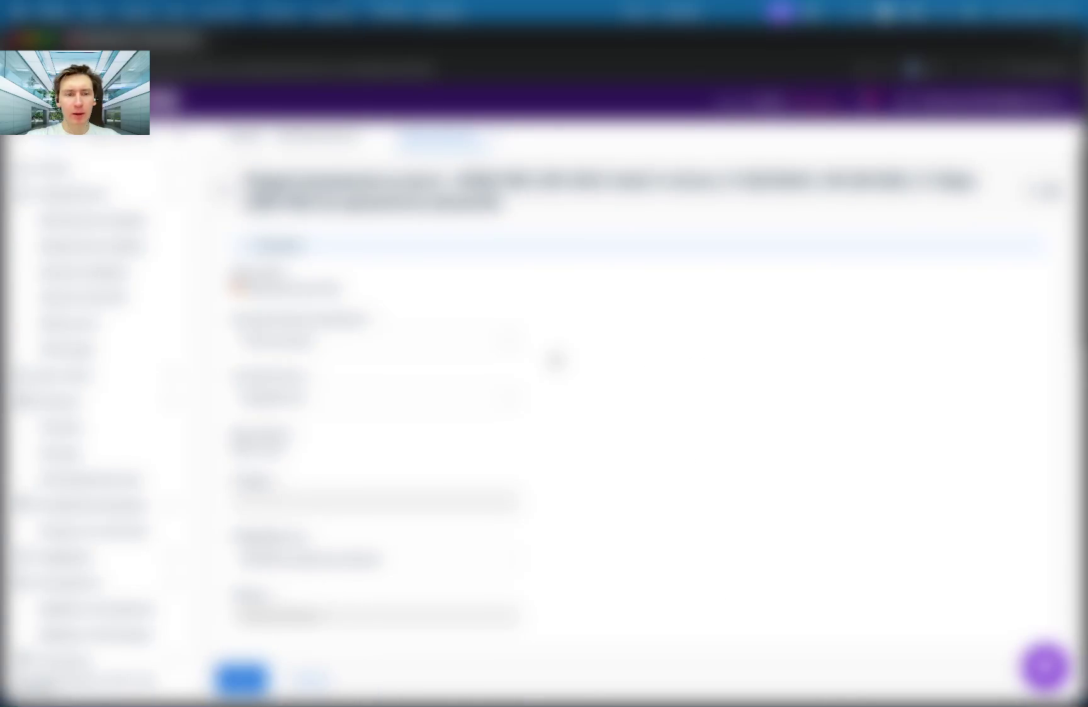
{"action": "scroll", "coordinate": [554, 360], "scroll_direction": "down", "scroll_amount": 10}
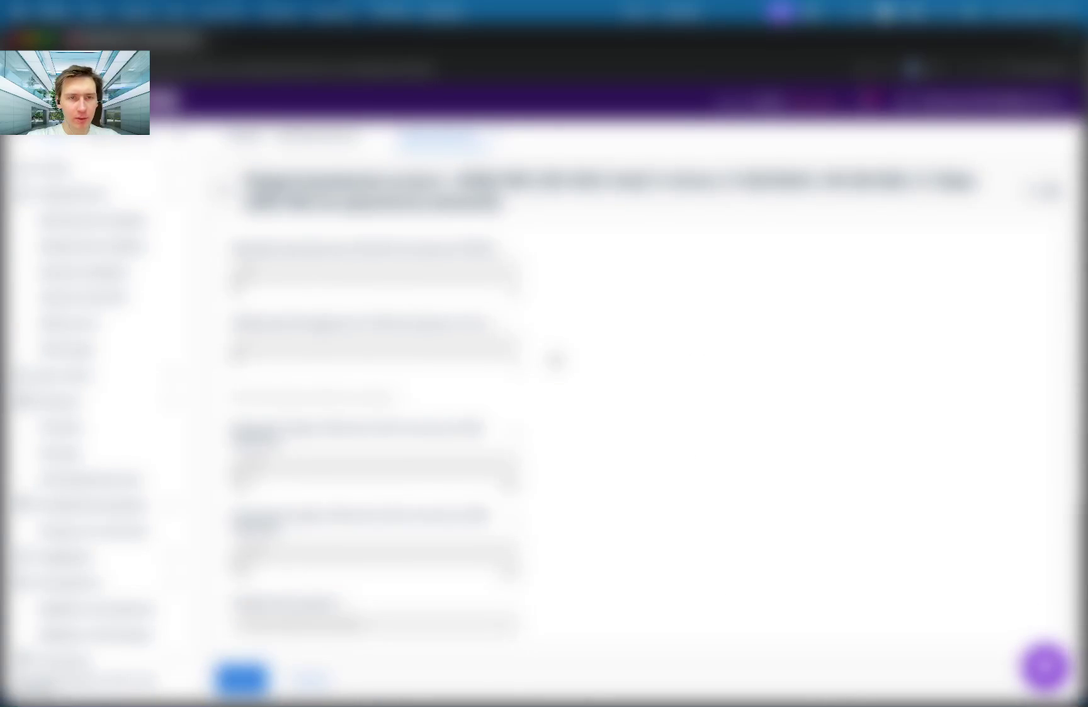
{"action": "scroll", "coordinate": [554, 360], "scroll_direction": "down", "scroll_amount": 5}
{"action": "left_click", "coordinate": [224, 191]}
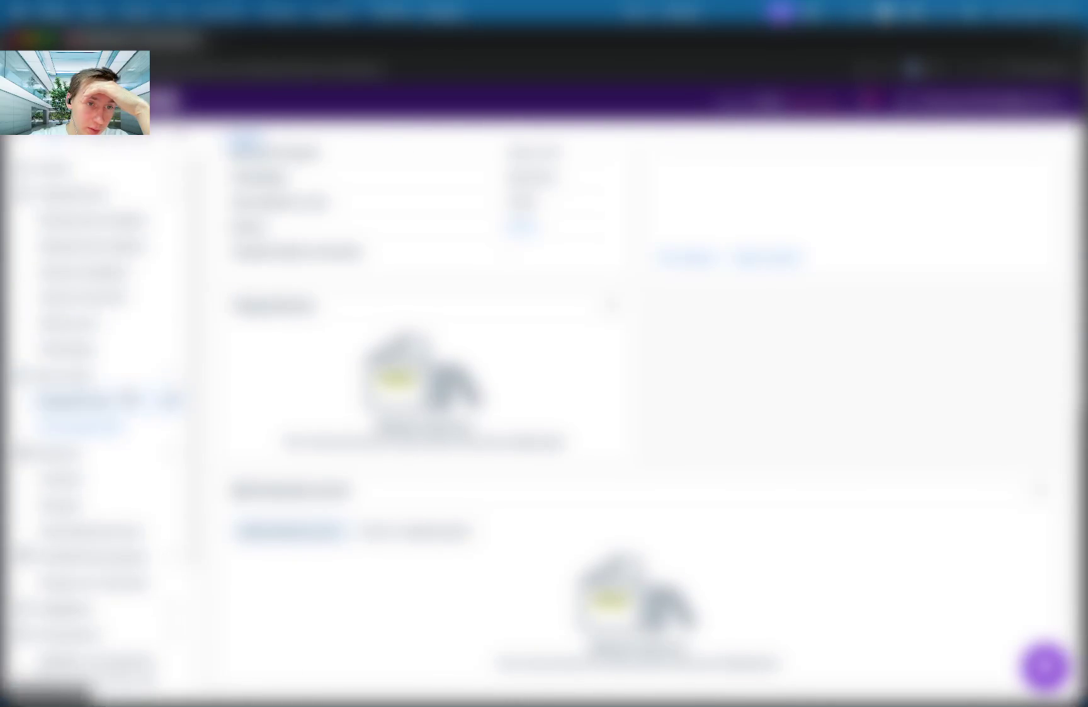
{"action": "left_click", "coordinate": [103, 406]}
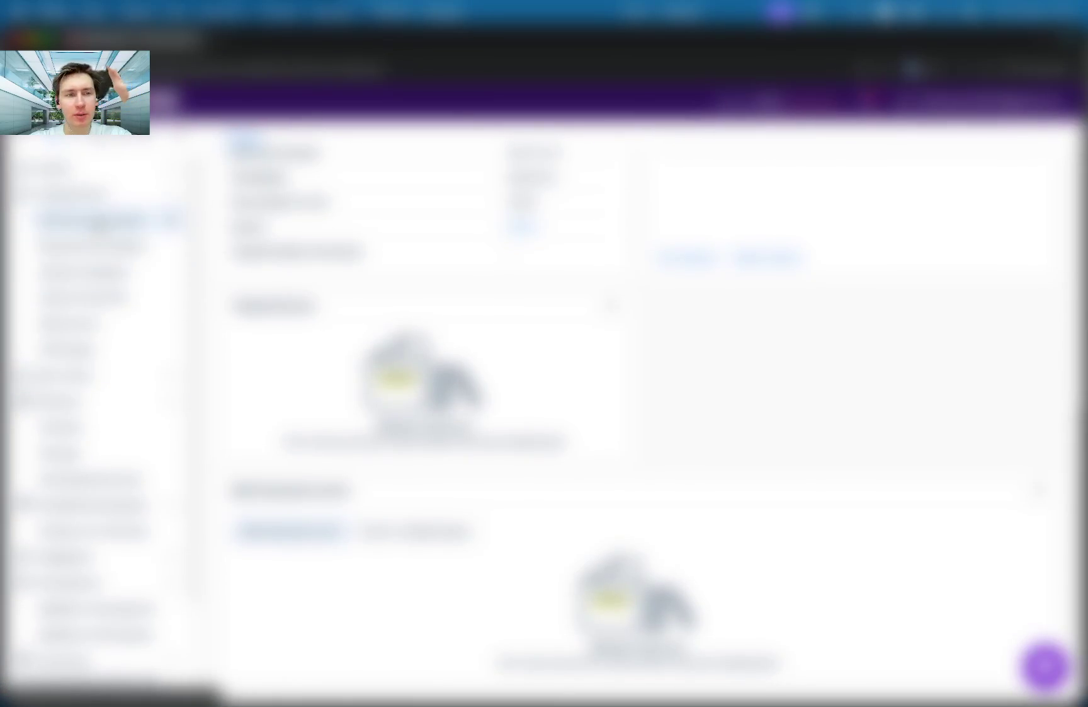
{"action": "left_click", "coordinate": [94, 221]}
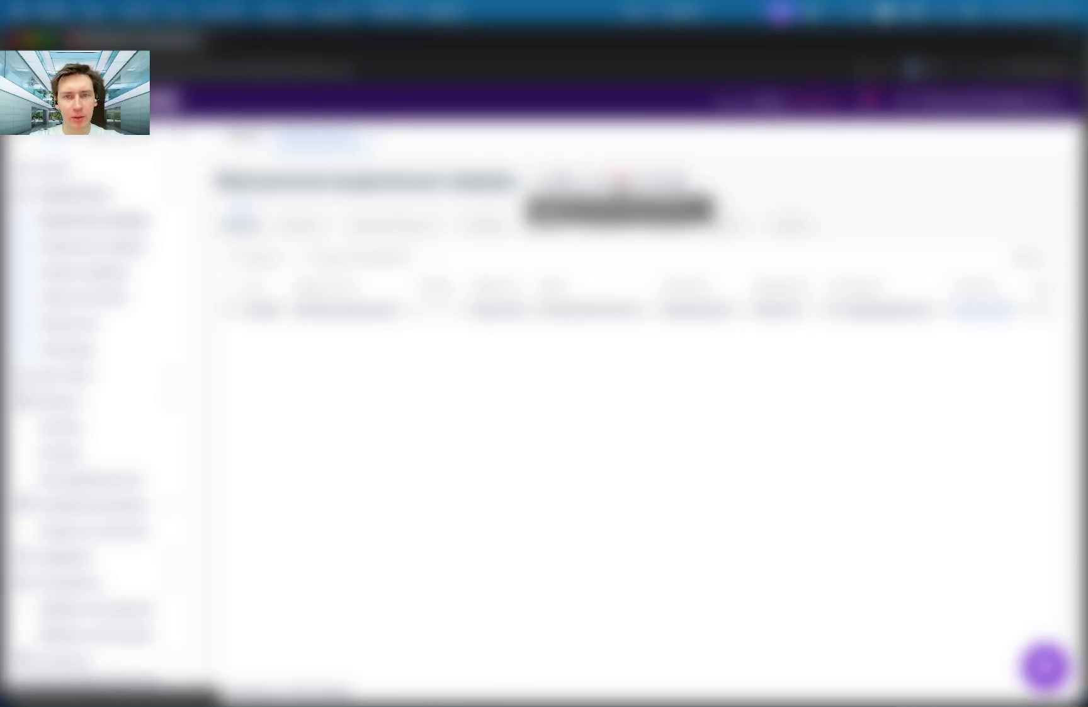
{"action": "mouse_move", "coordinate": [414, 287]}
{"action": "left_mouse_down"}
{"action": "mouse_move", "coordinate": [336, 275]}
{"action": "mouse_move", "coordinate": [275, 289]}
{"action": "left_mouse_up"}
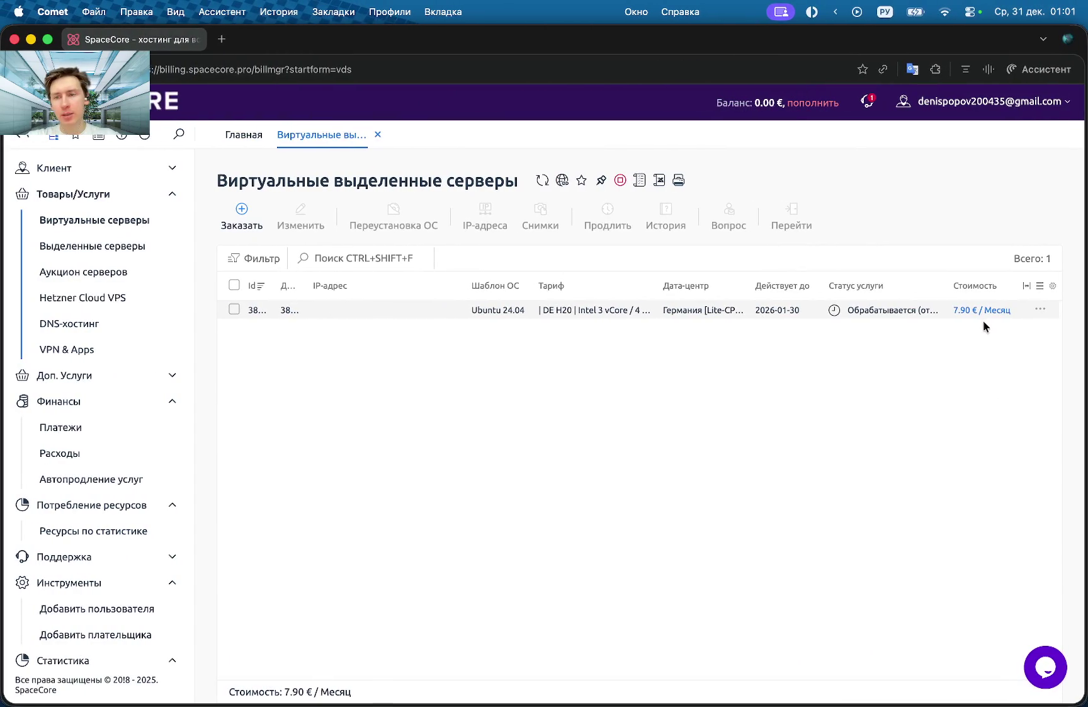
{"action": "mouse_move", "coordinate": [960, 316]}
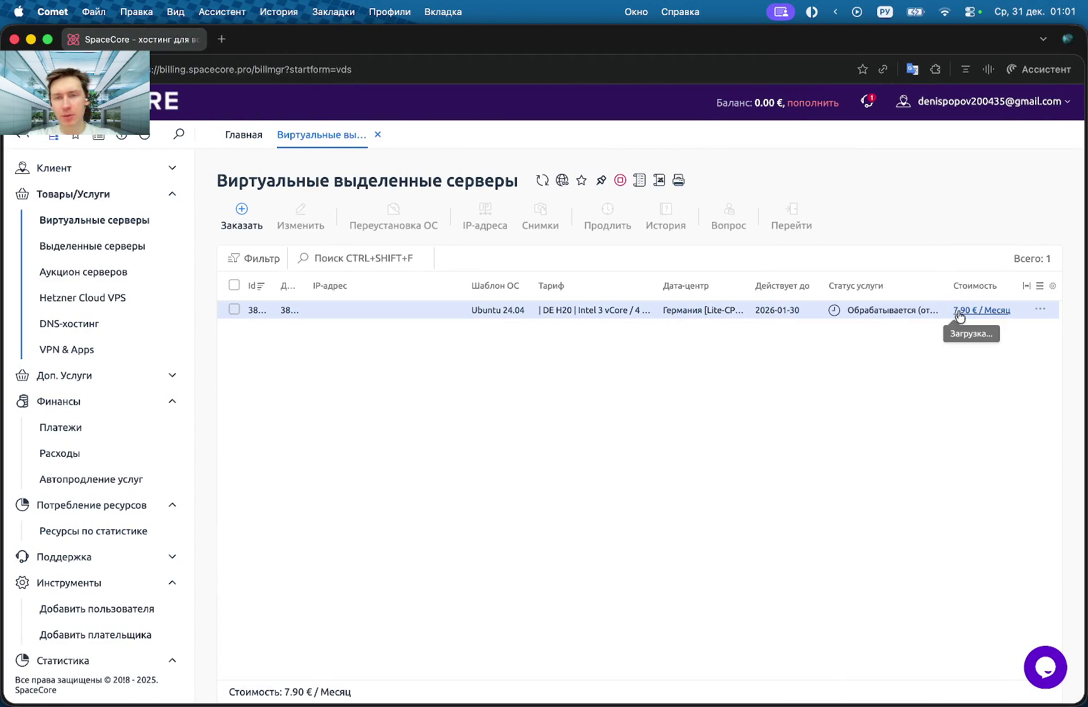
{"action": "left_click", "coordinate": [223, 40]}
Ask Perplexity '7,9 евро в рублях', read the 740.55 ₽ answer, and close the tab.
{"action": "type", "text": "79"}
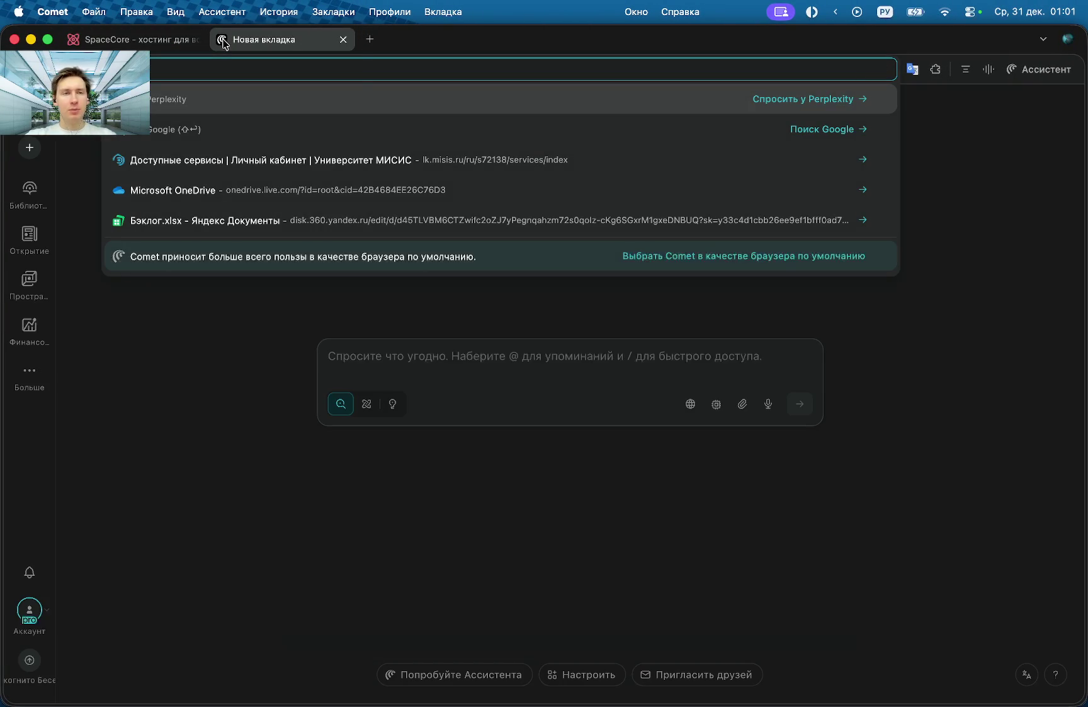
{"action": "key", "text": "BackSpace"}
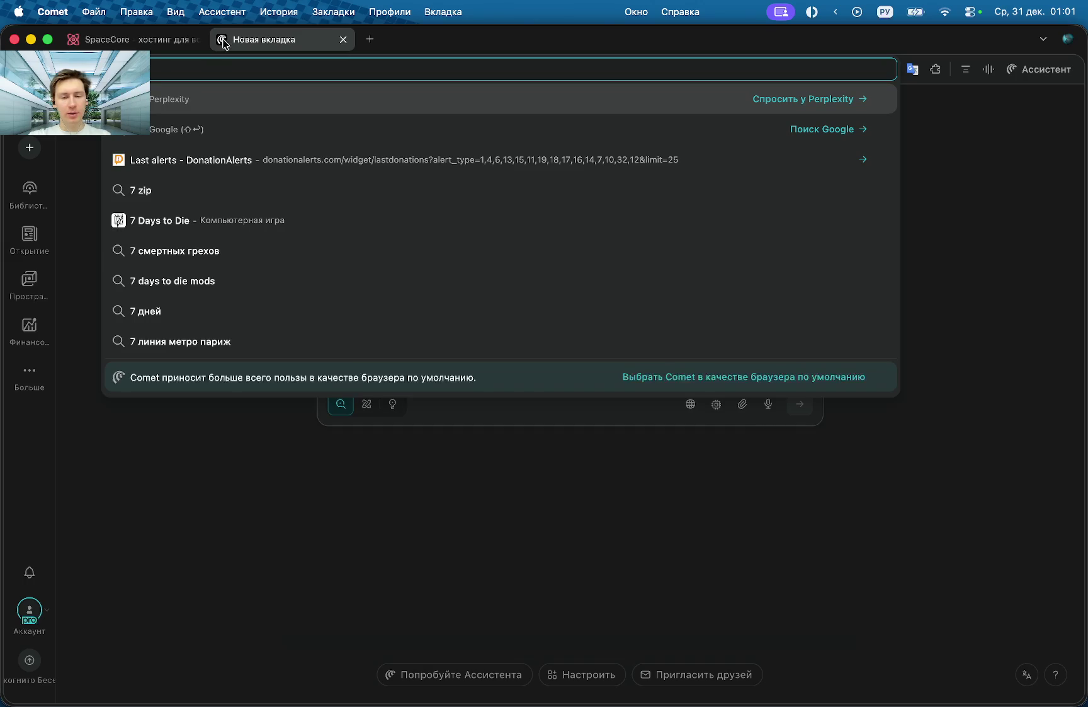
{"action": "type", "text": "9 евро в месяц"}
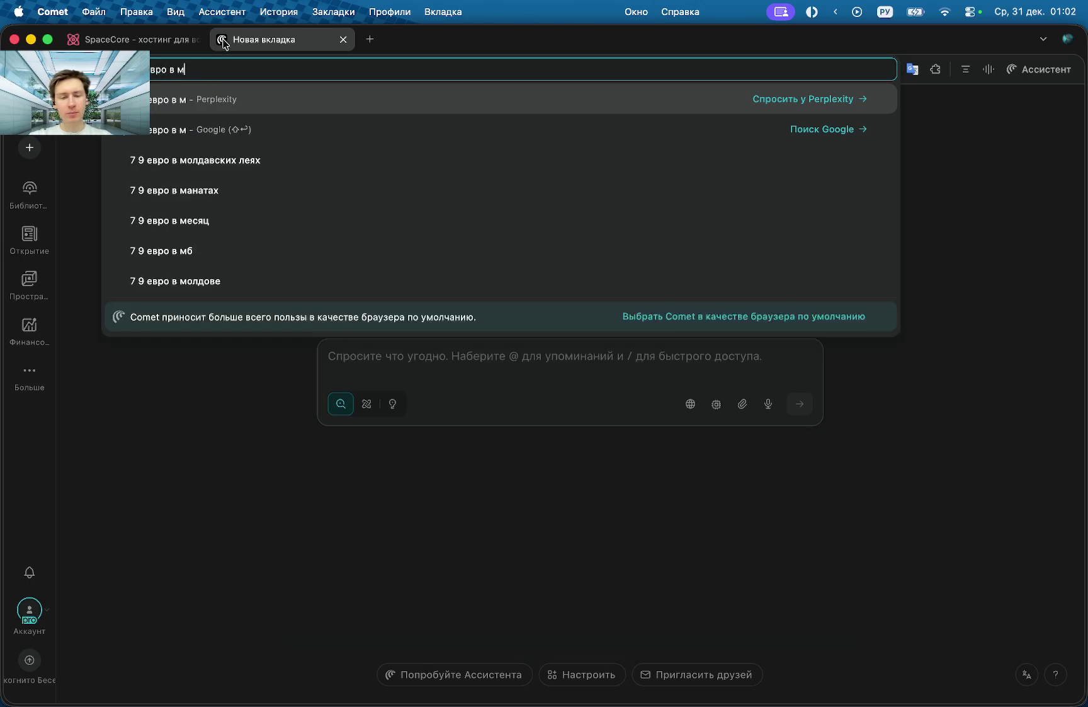
{"action": "key", "text": "BackSpace"}
{"action": "key", "text": "BackSpace"}
{"action": "key", "text": "BackSpace"}
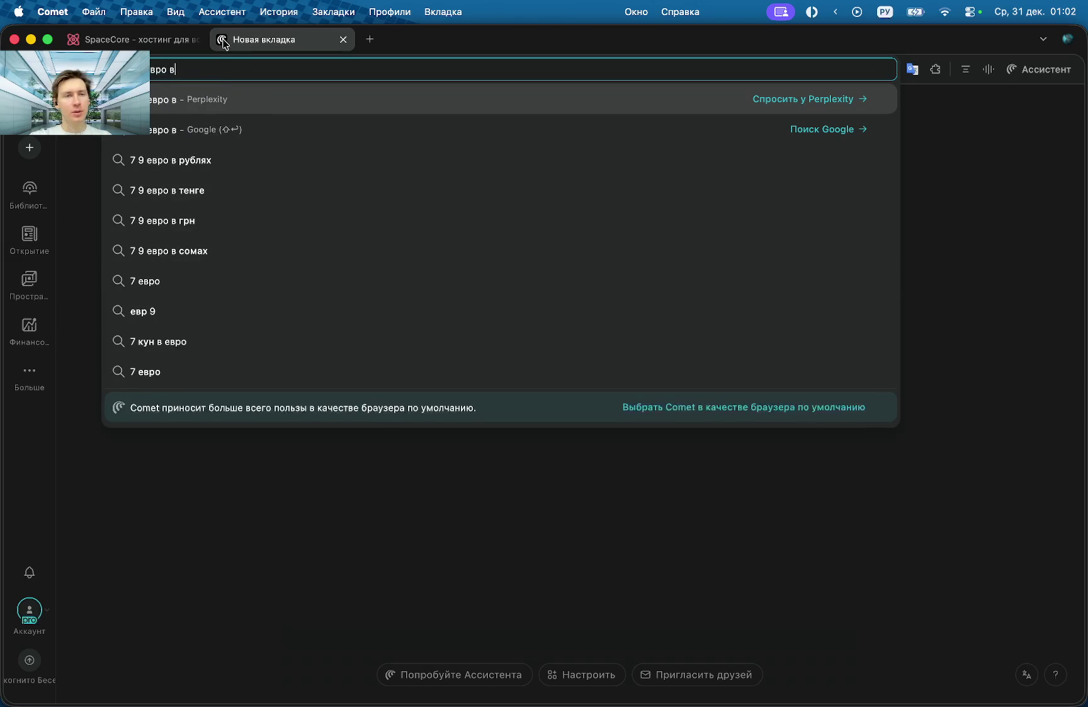
{"action": "type", "text": " рублях"}
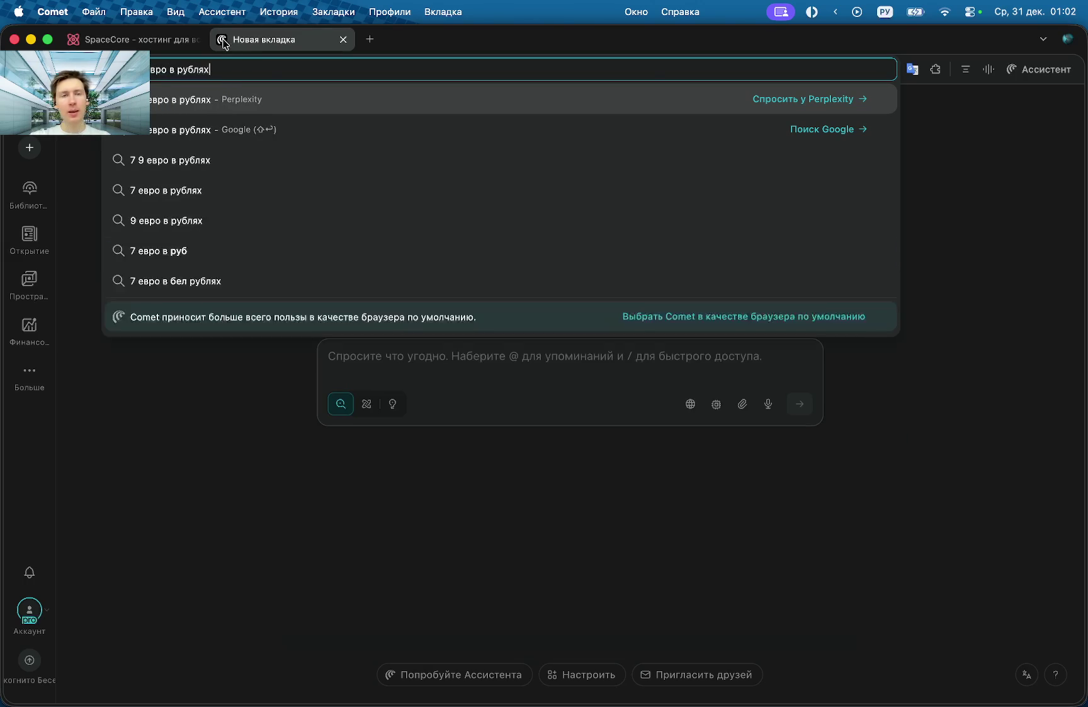
{"action": "key", "text": "Return"}
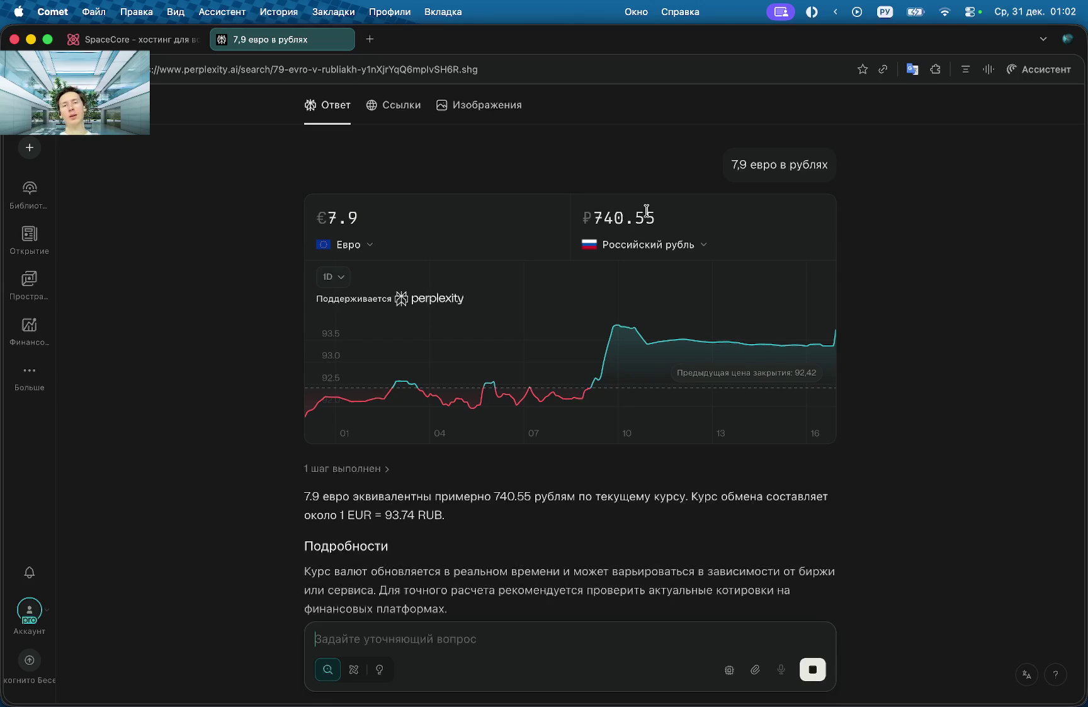
{"action": "left_click", "coordinate": [754, 213]}
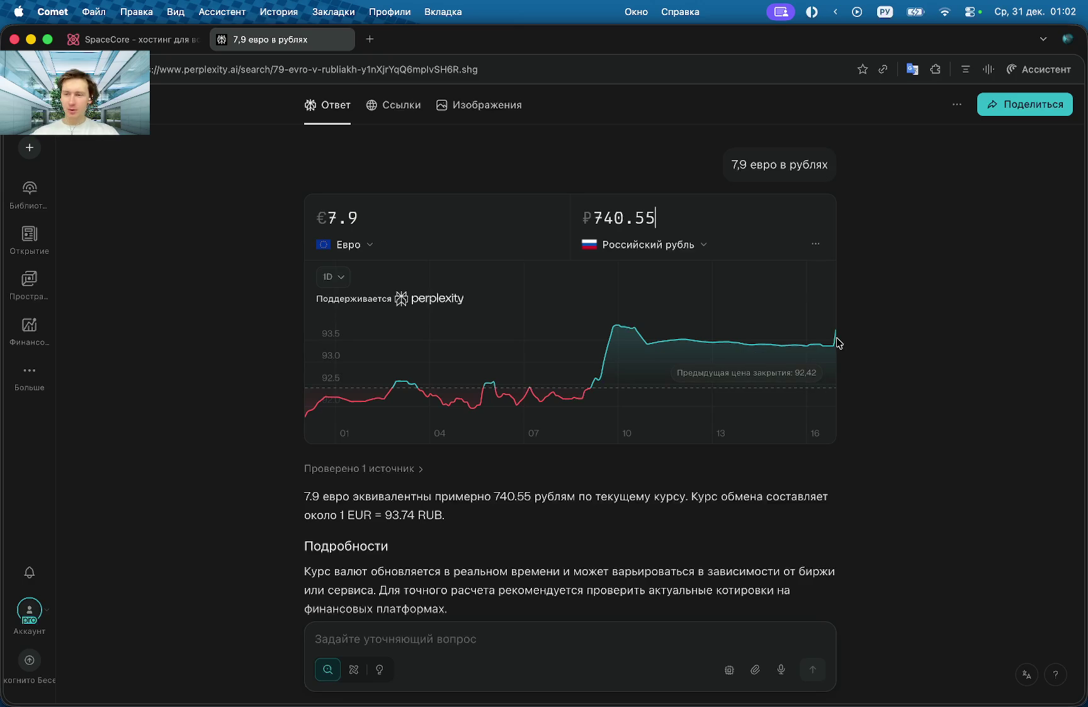
{"action": "left_click", "coordinate": [343, 40]}
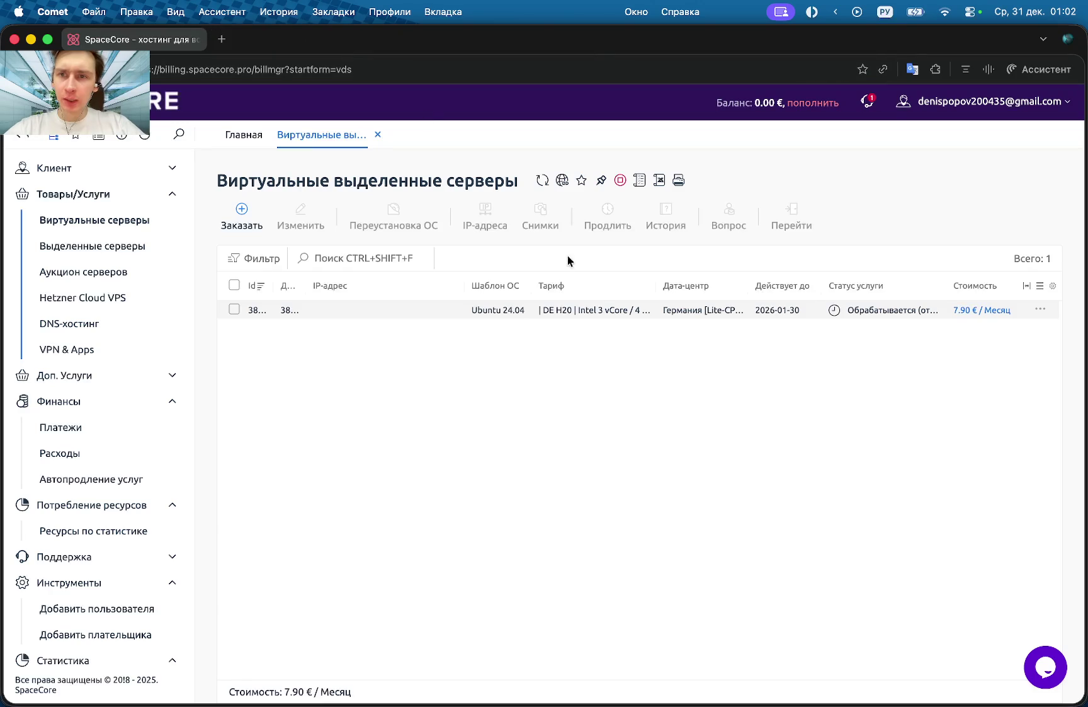